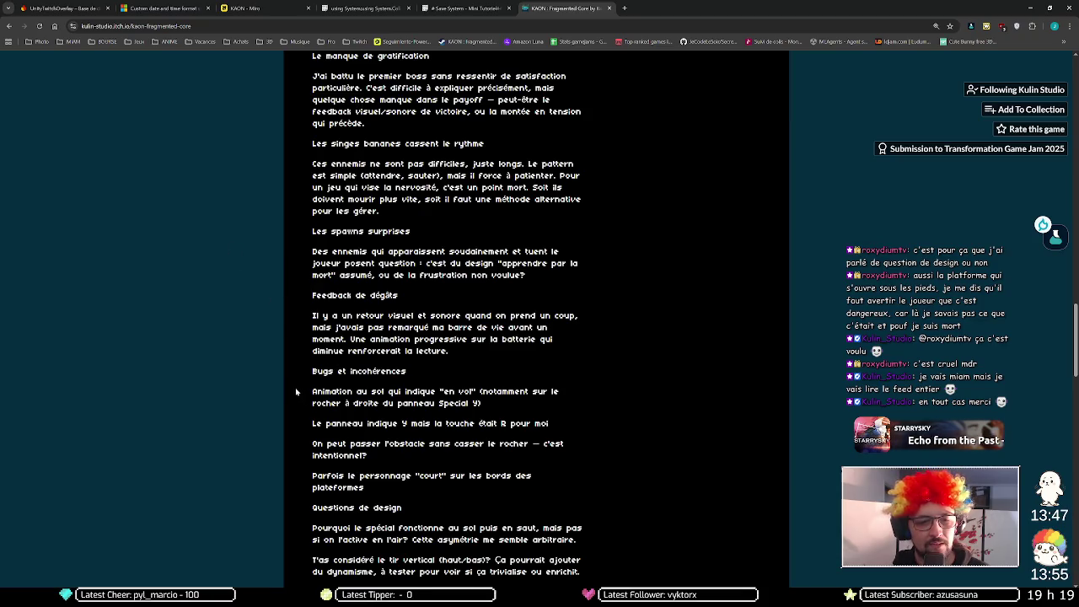
- Highlight the tester's note that the ground animation shows 'en vol' near the rock
scroll(296, 392, down, 3)
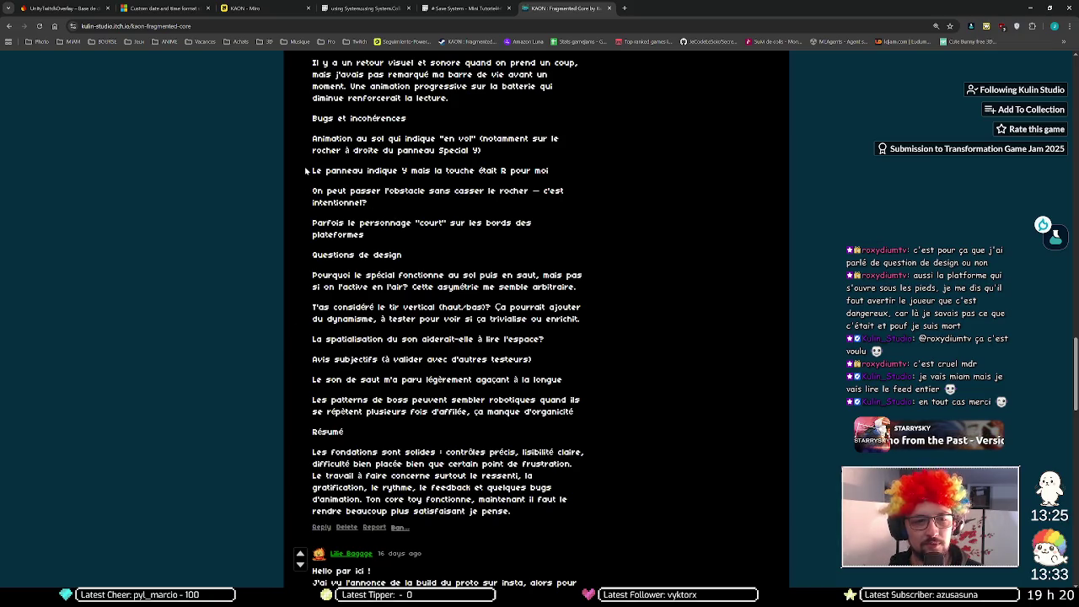
mouse_move(310, 139)
mouse_down()
mouse_move(526, 171)
mouse_move(518, 152)
mouse_up()
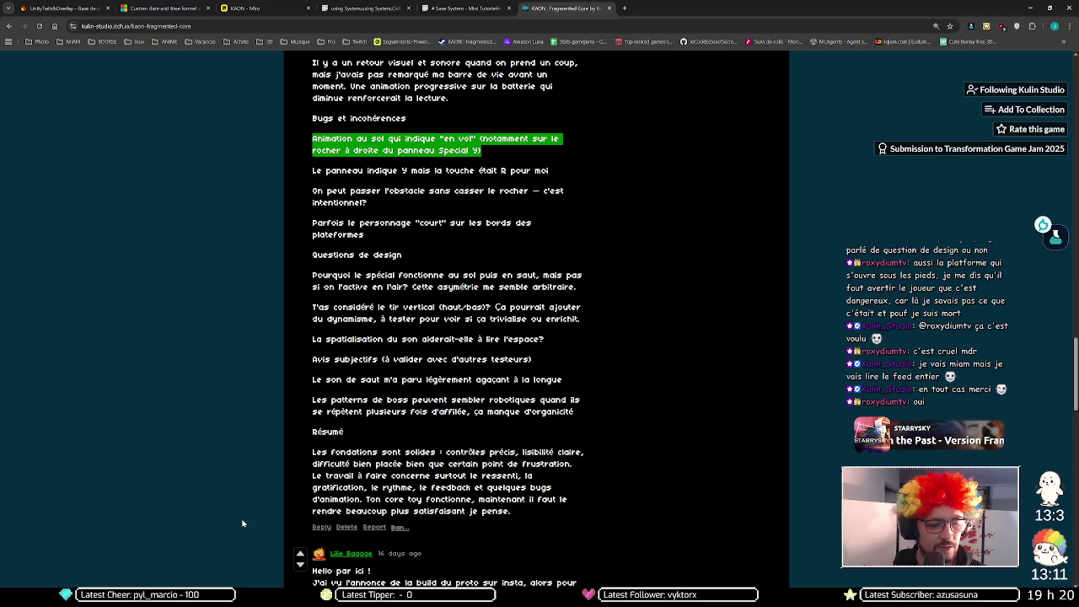
- Run and jump the character past the collapsing girder onto the rock pillar, then return to the comments
key(alt+Tab)
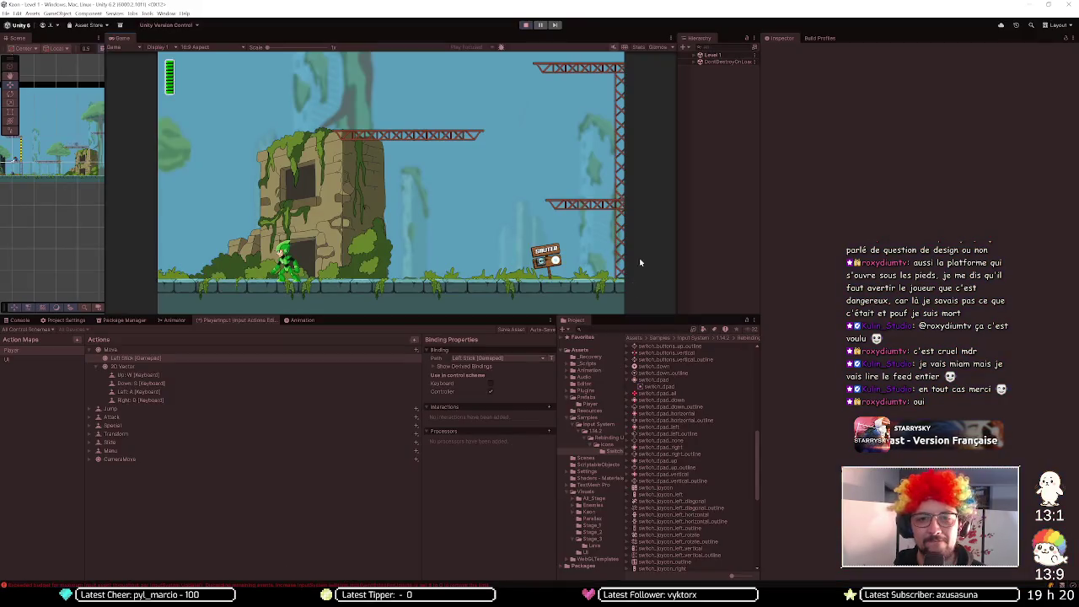
key(d)
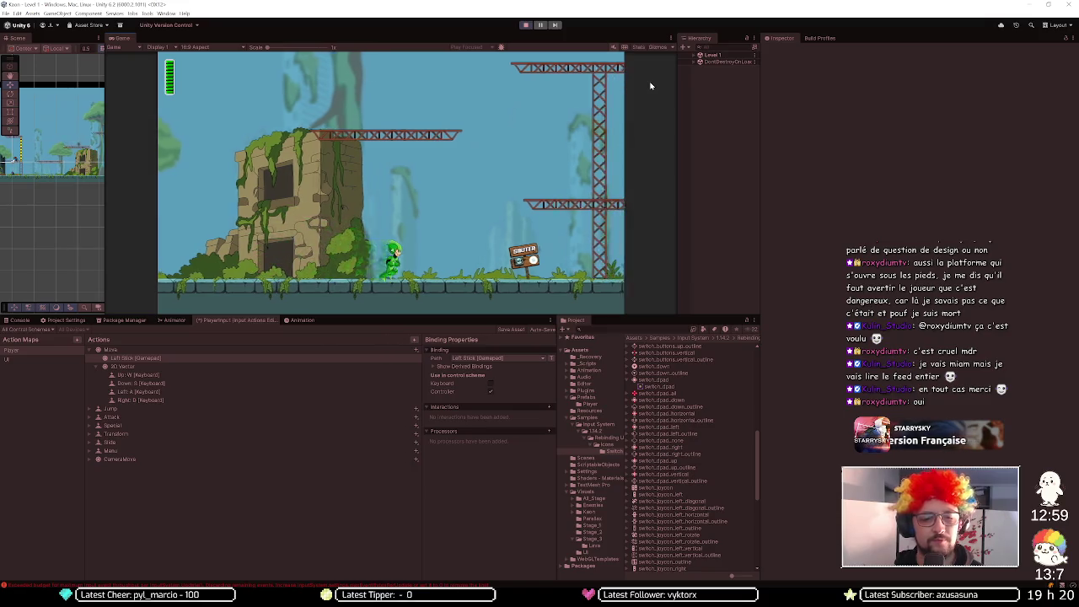
key(space)
key(space)
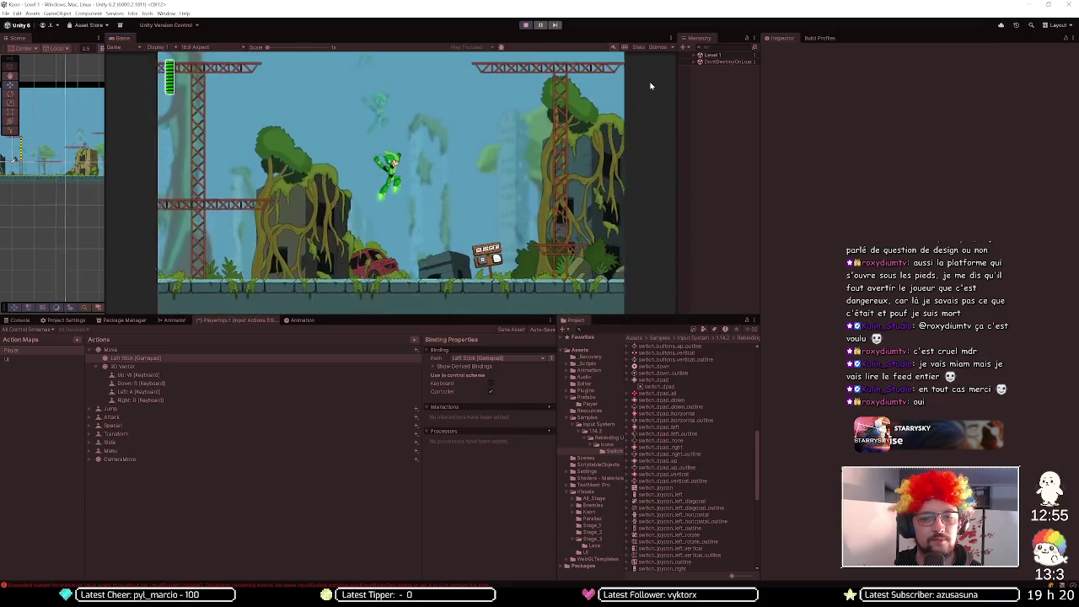
key(d)
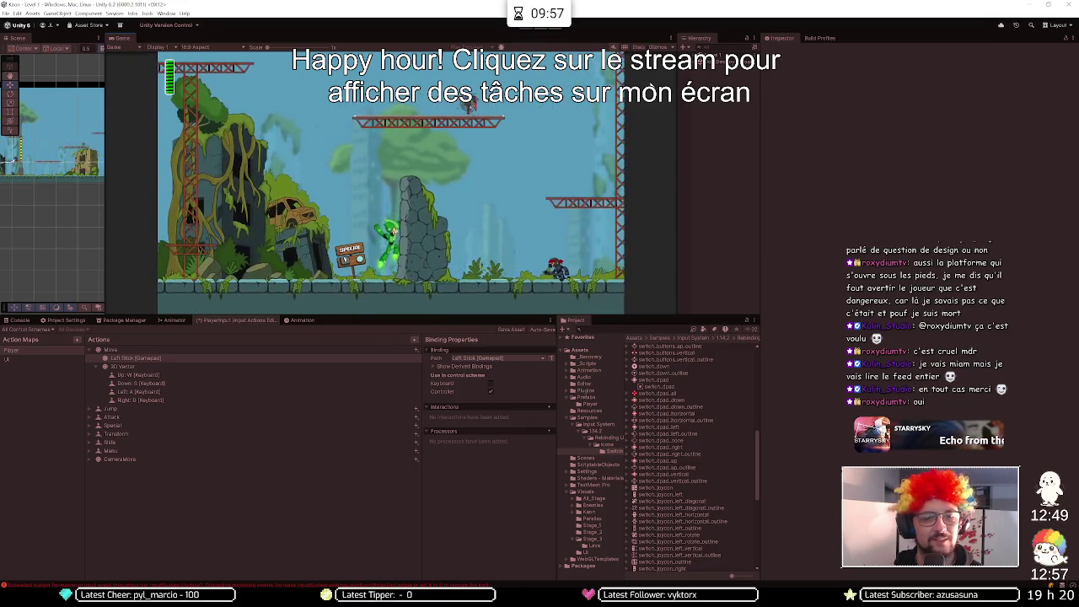
key(space)
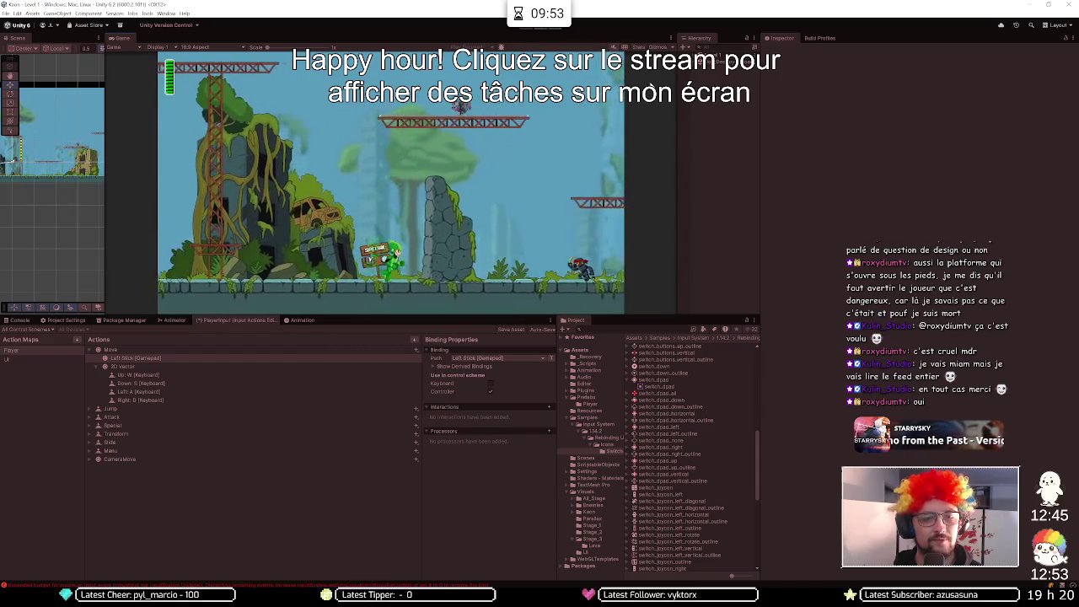
key(space)
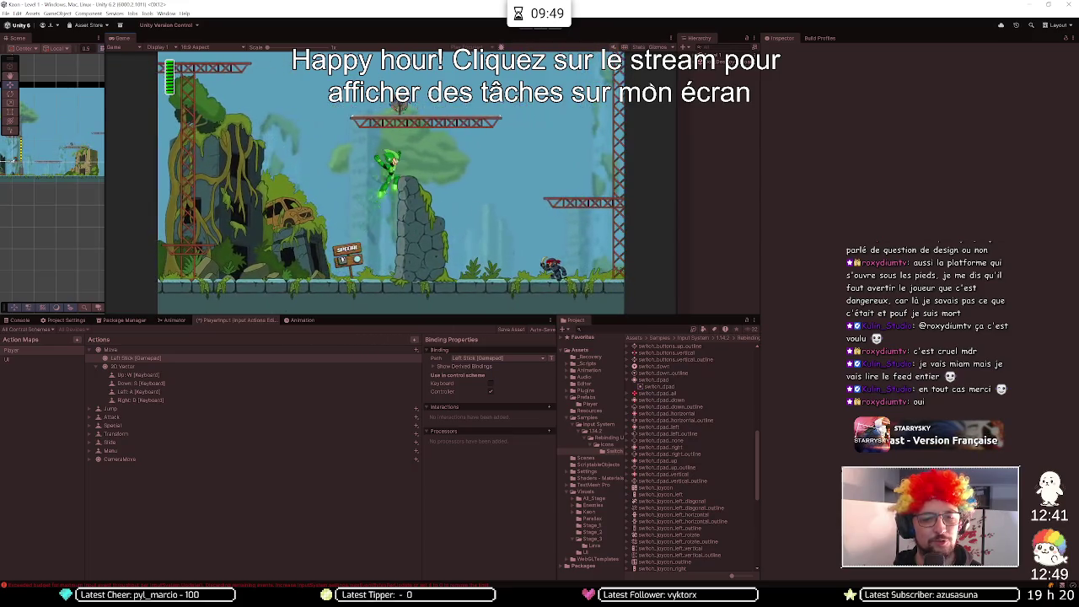
key(space)
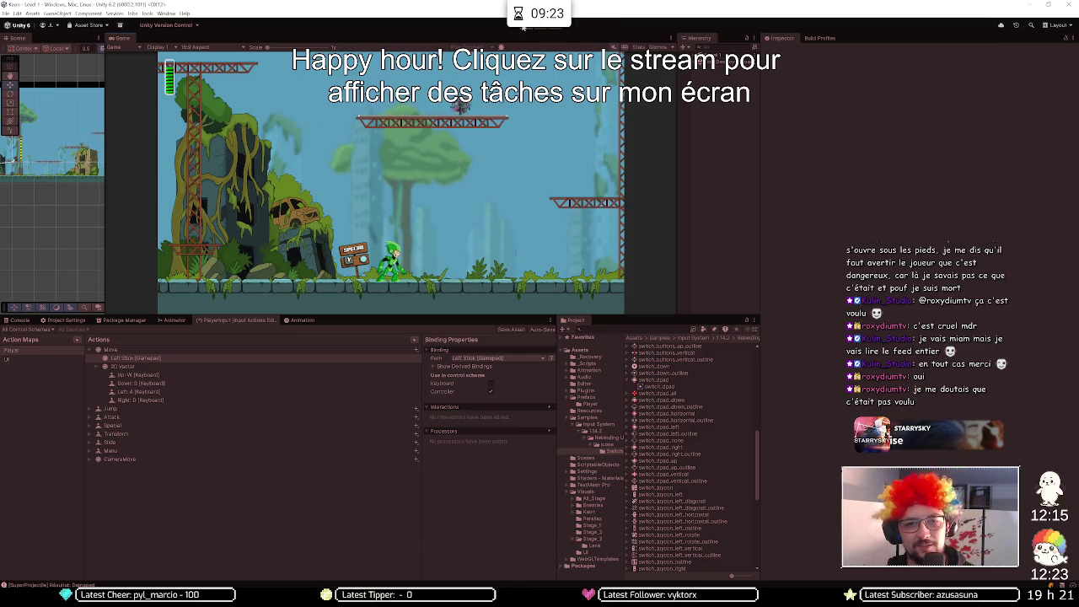
key(alt+Tab)
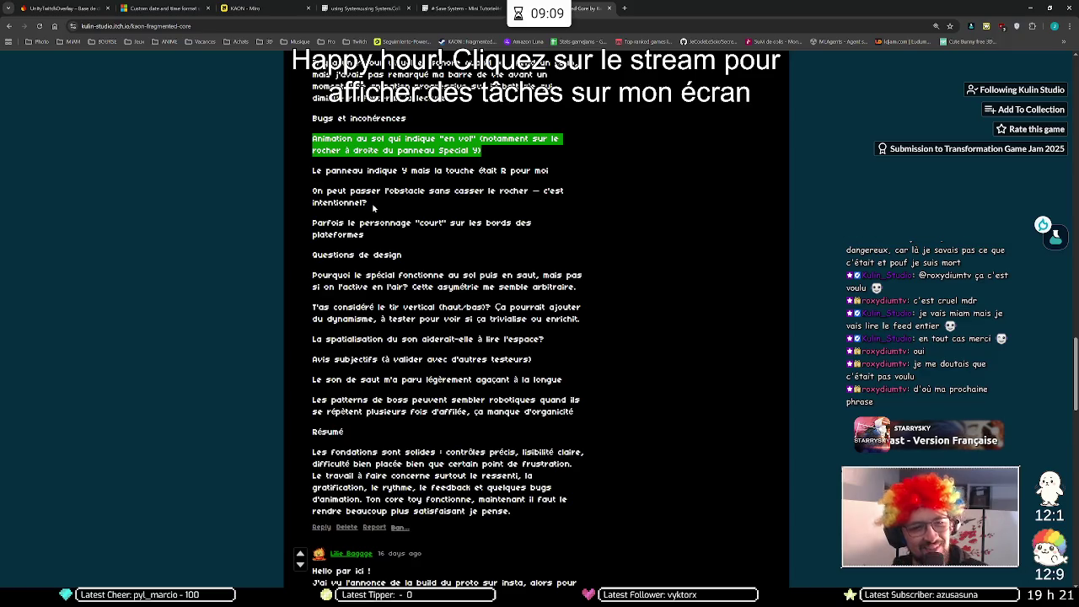
- Highlight the note that the sign shows Y although the key was R
click(341, 174)
drag(342, 174, 546, 174)
key(alt+Tab)
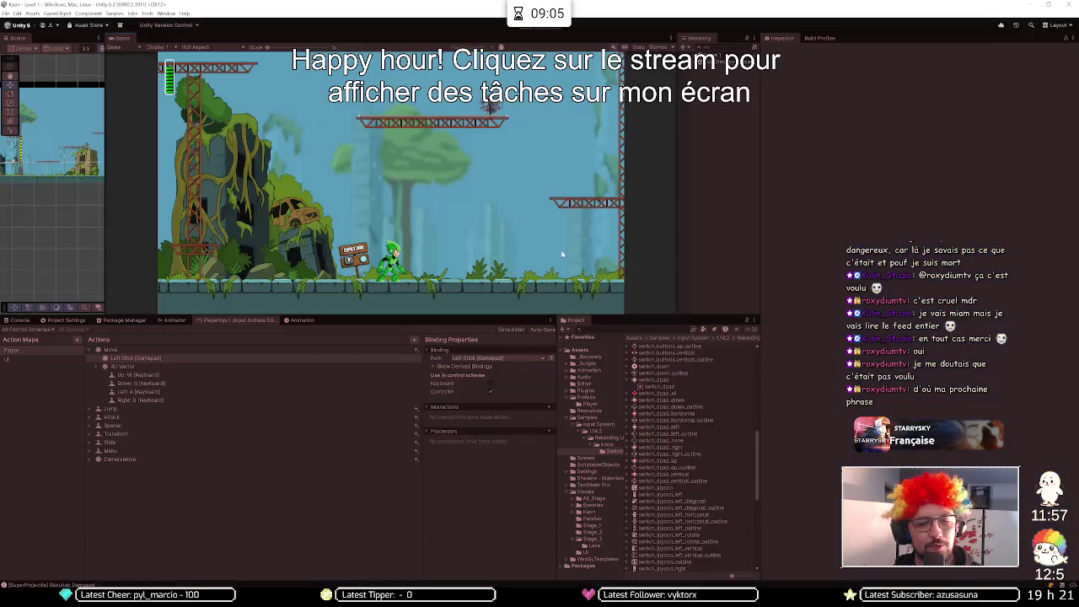
- Walk and jump around the Special sign to check its prompt, then head back toward the Closer sign
key(a)
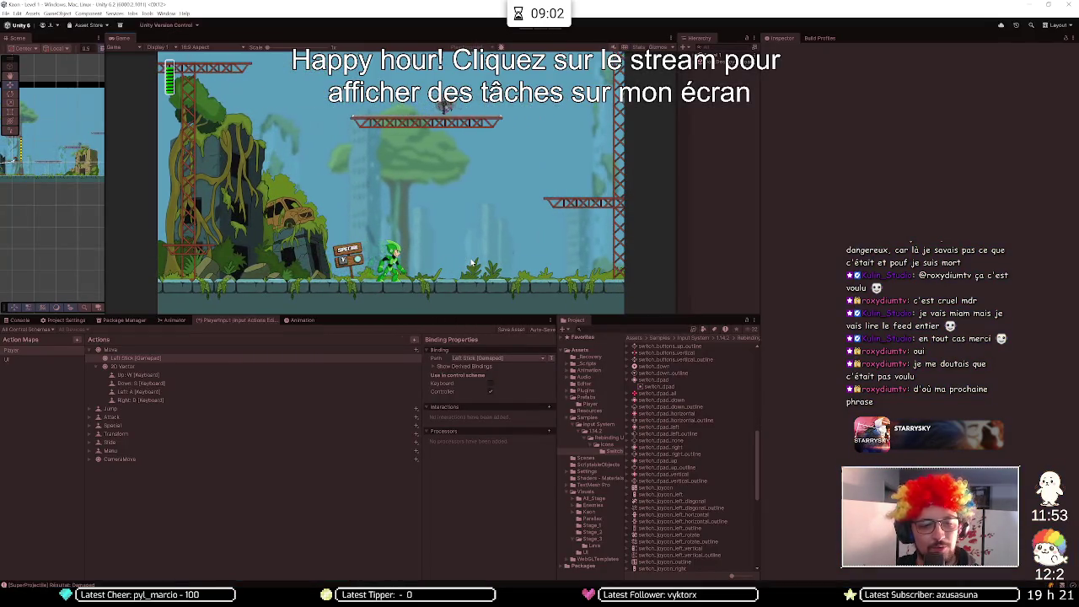
key(a)
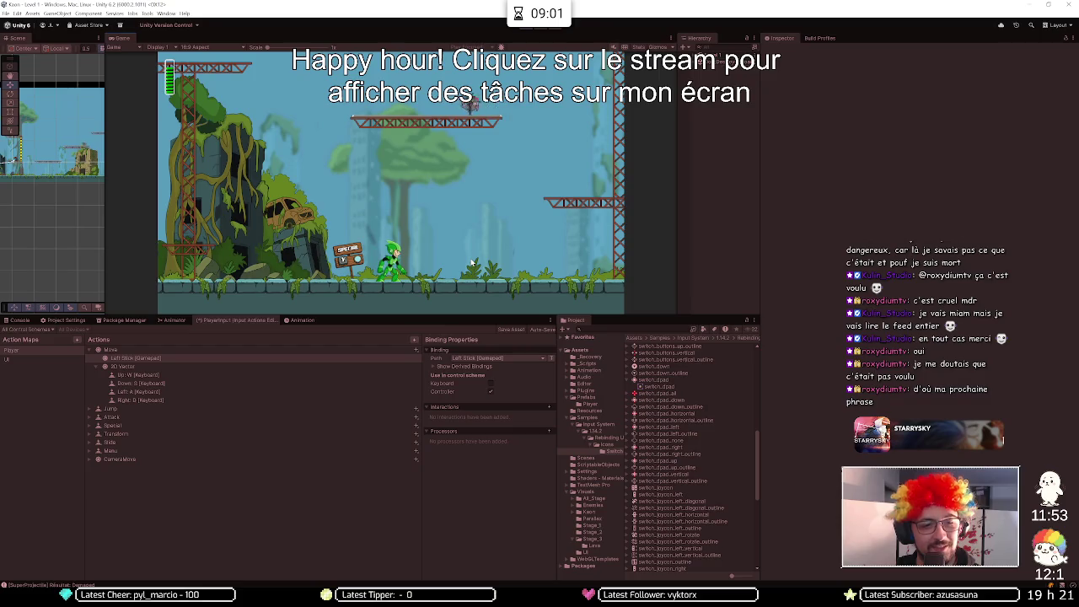
key(space)
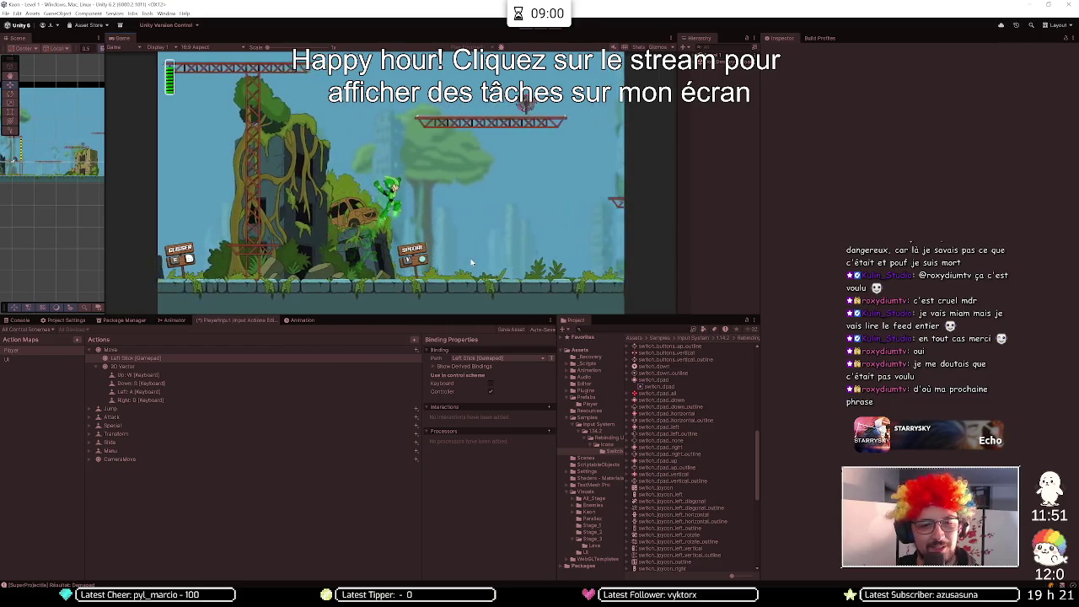
key(d)
key(space)
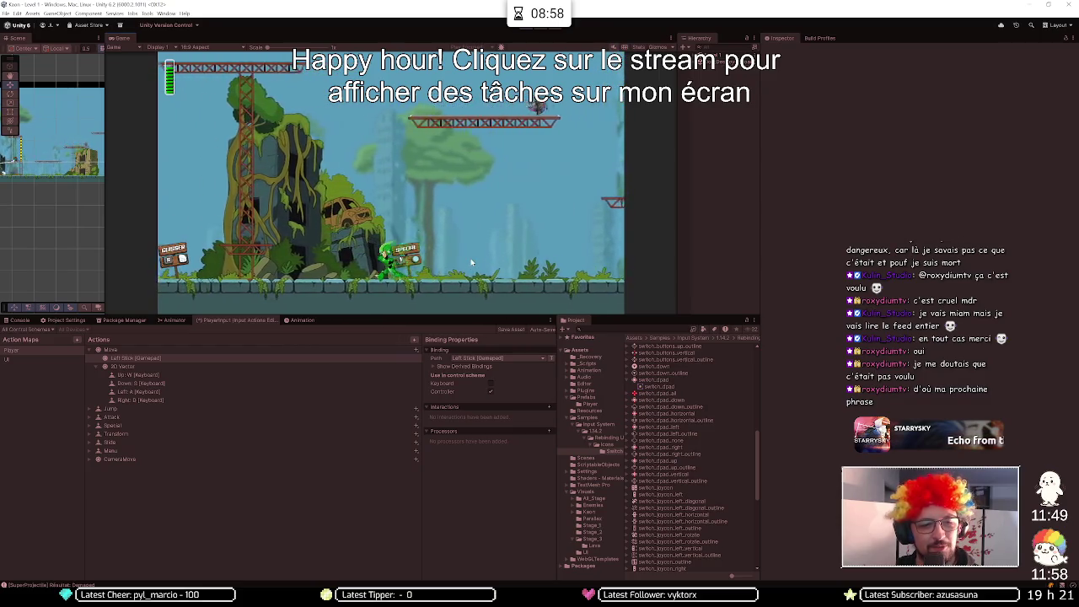
key(a)
key(space)
key(space)
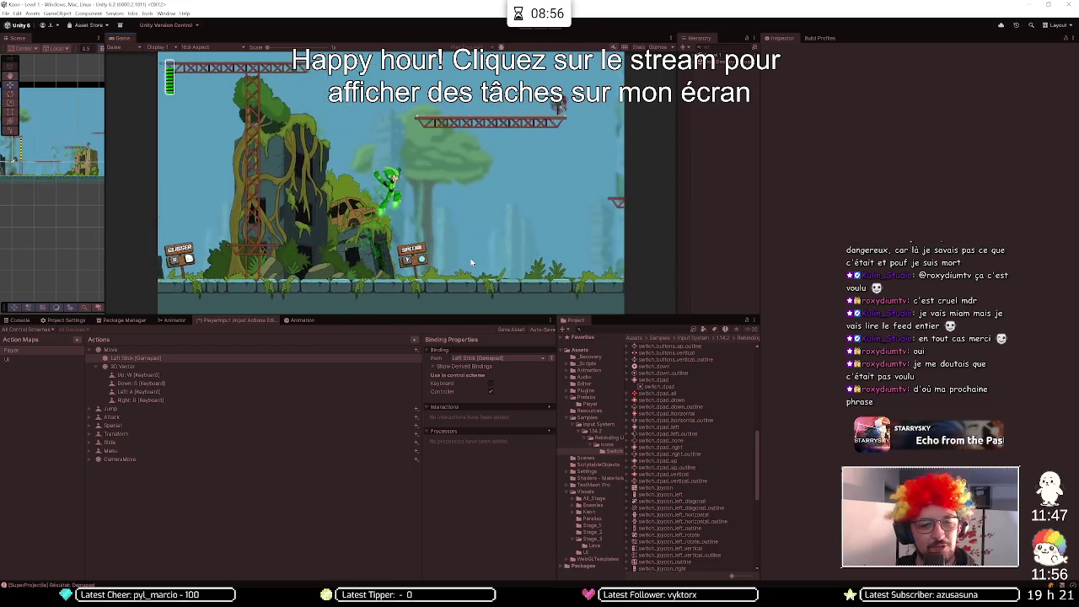
key(space)
key(space)
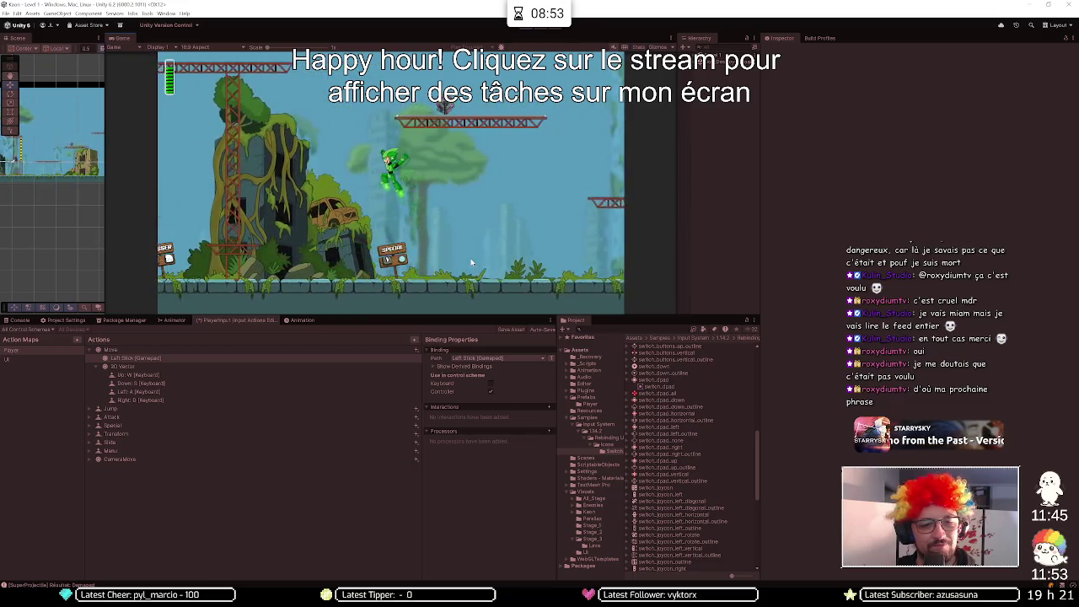
key(space)
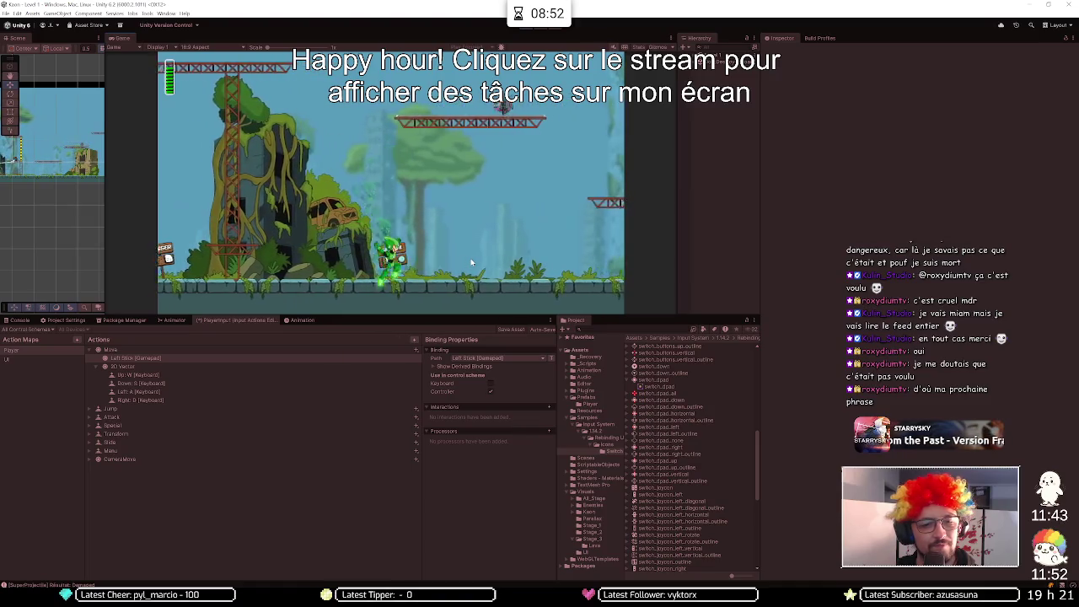
key(space)
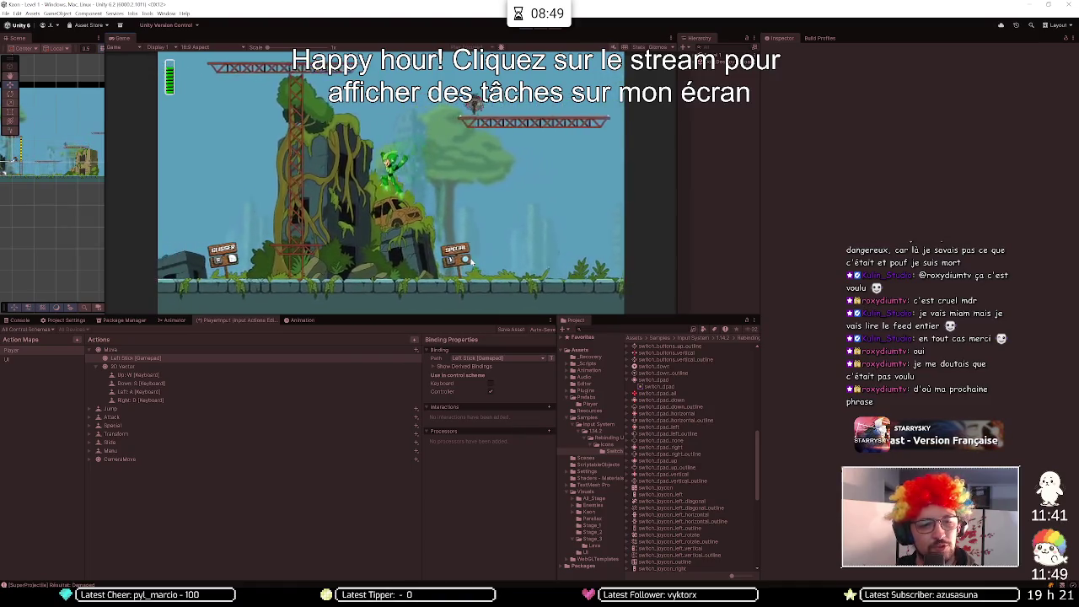
key(a)
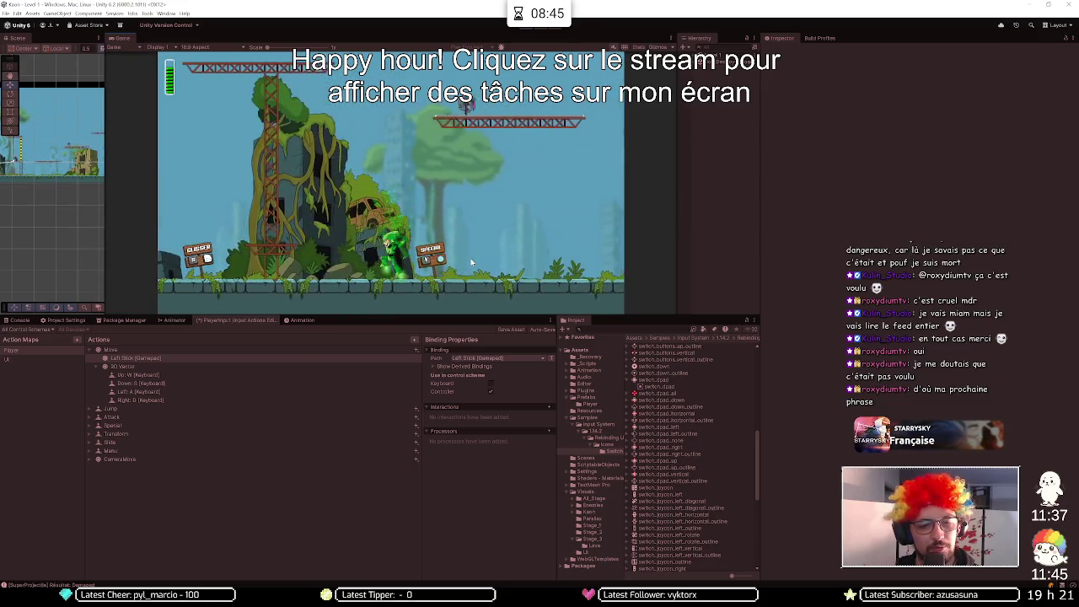
key(a)
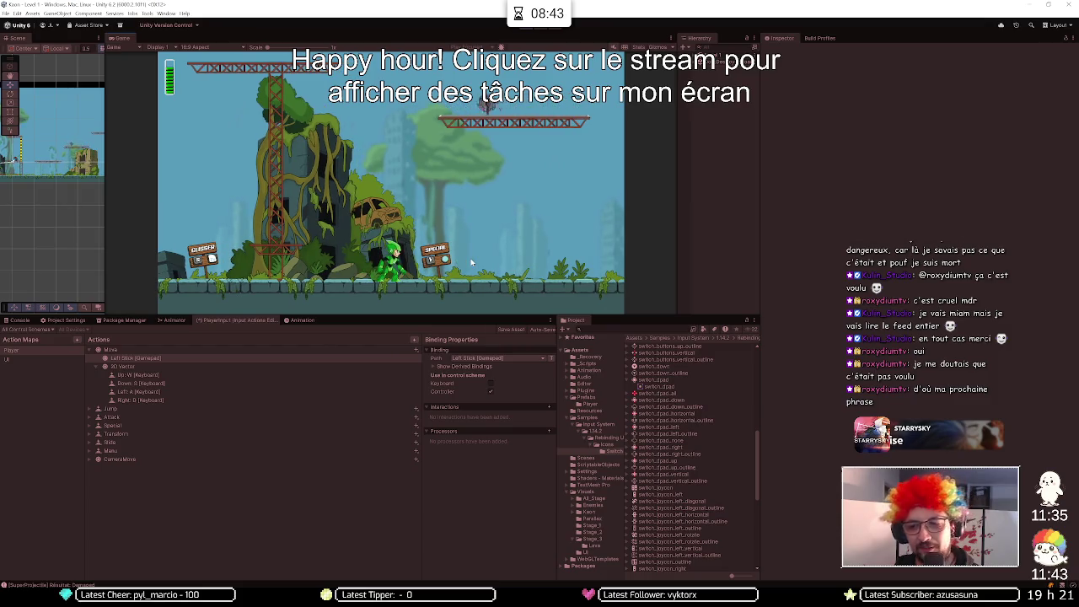
key(alt+Tab)
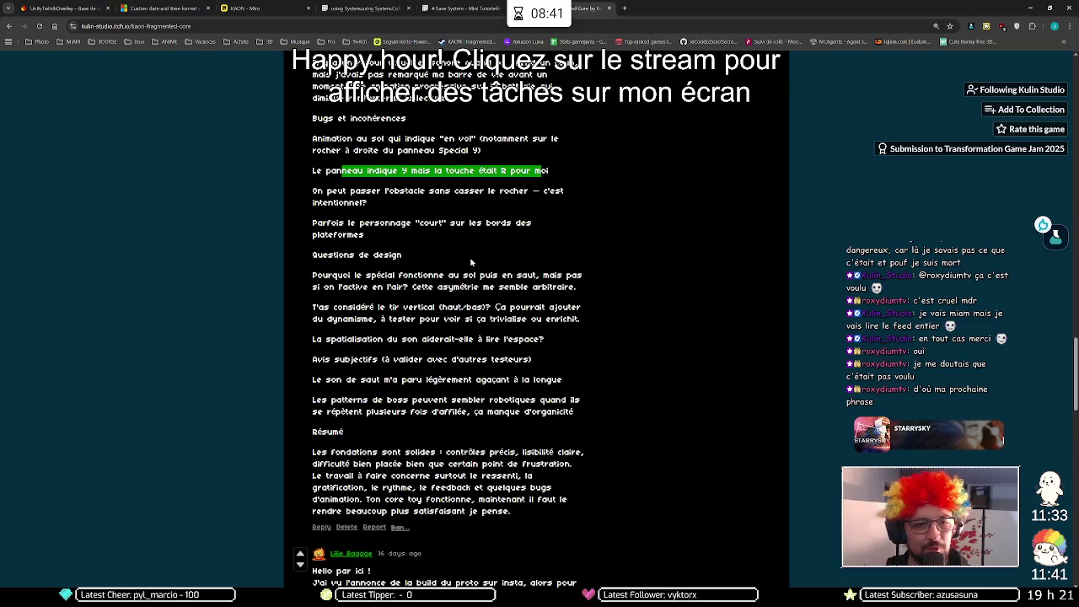
- Highlight the note 'Parfois le personnage court sur les bords des plateformes'
drag(400, 191, 485, 191)
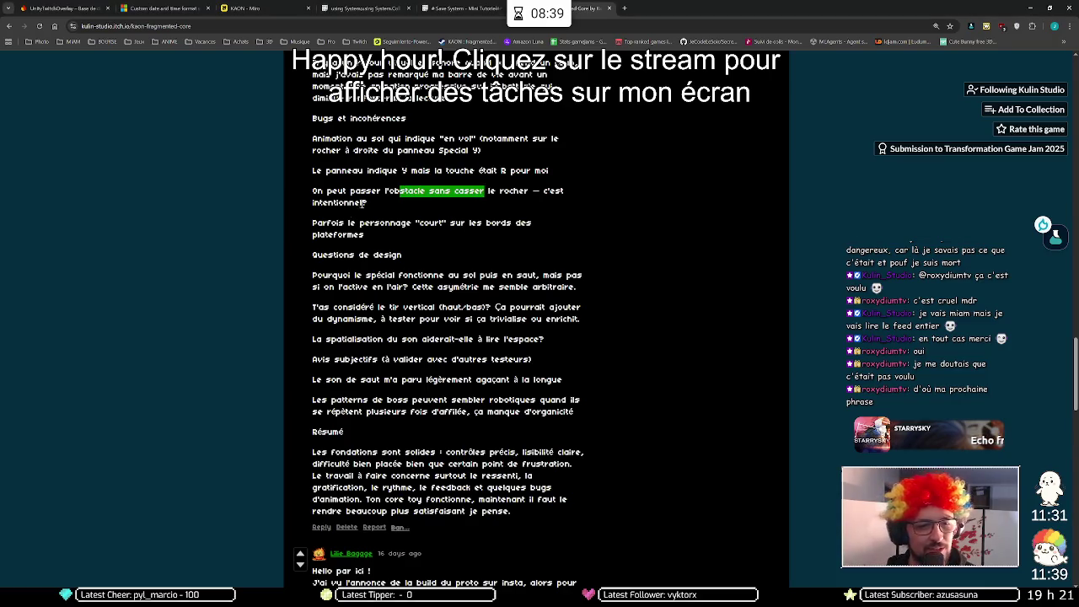
mouse_move(313, 224)
mouse_down()
mouse_move(526, 226)
mouse_move(533, 236)
mouse_up()
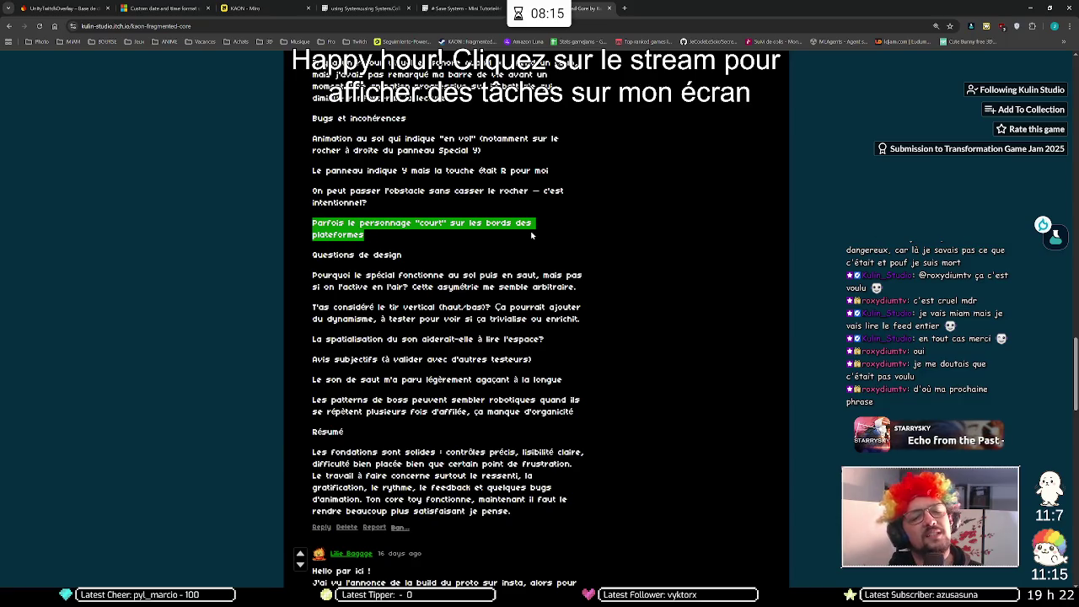
scroll(532, 236, down, 1)
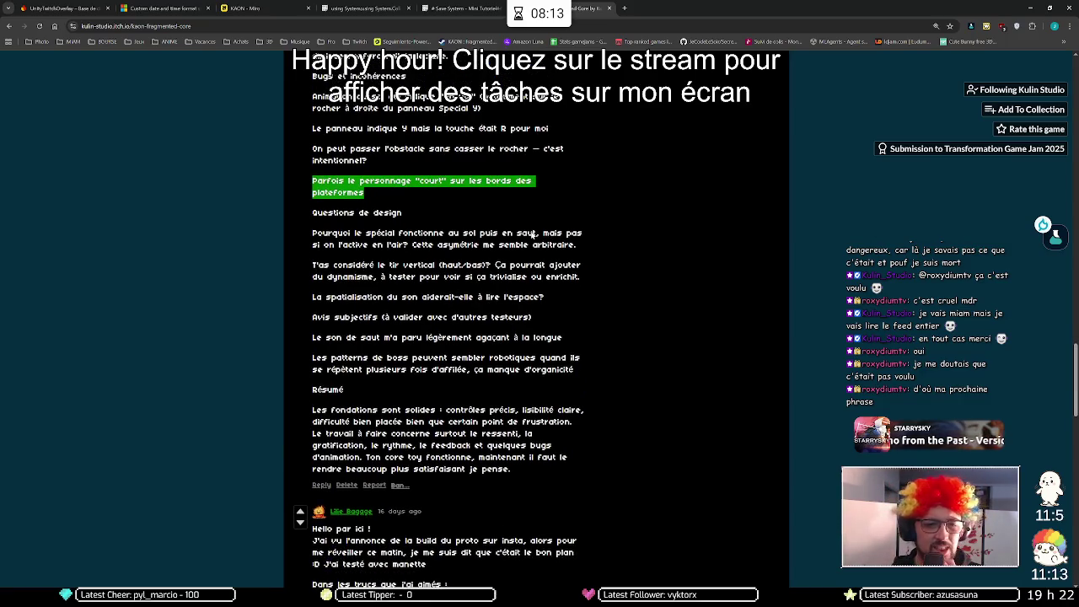
scroll(532, 233, down, 2)
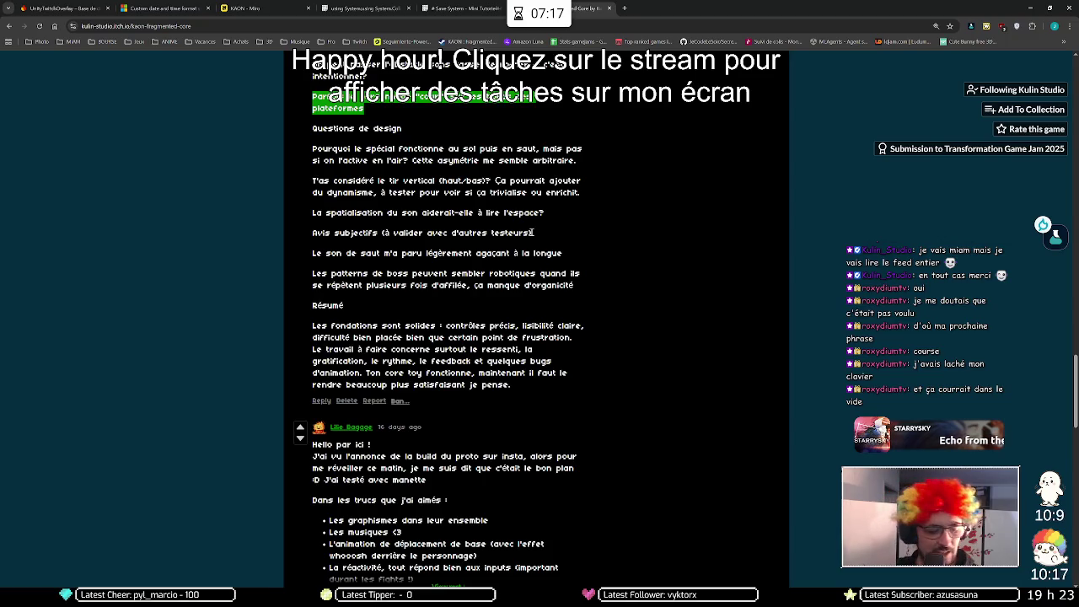
- Back in Unity, inspect the PlayerData asset in the ScriptableObjects folder
key(alt+Tab)
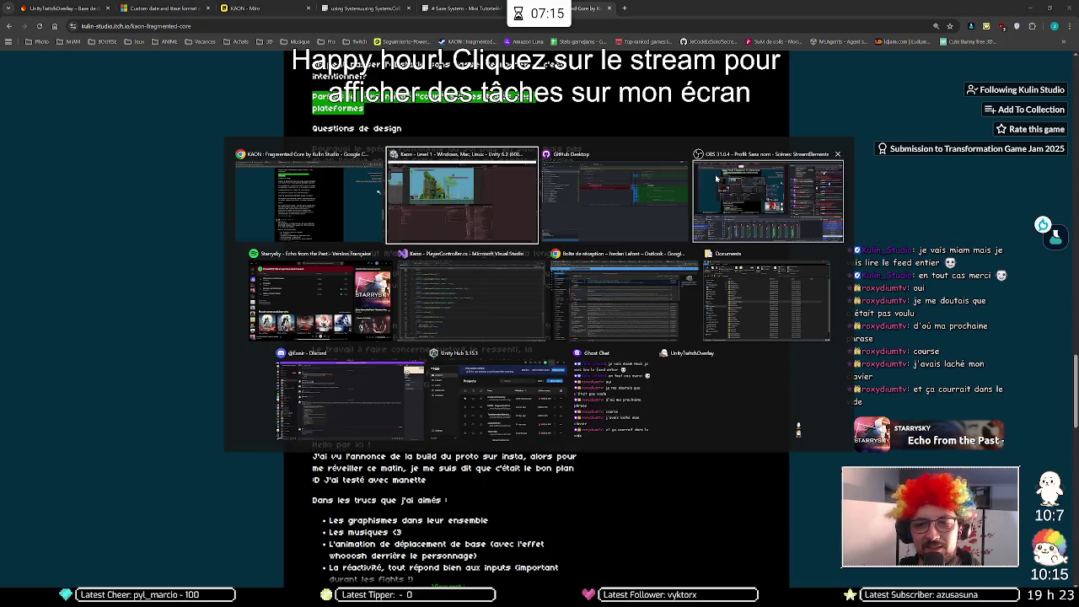
click(490, 235)
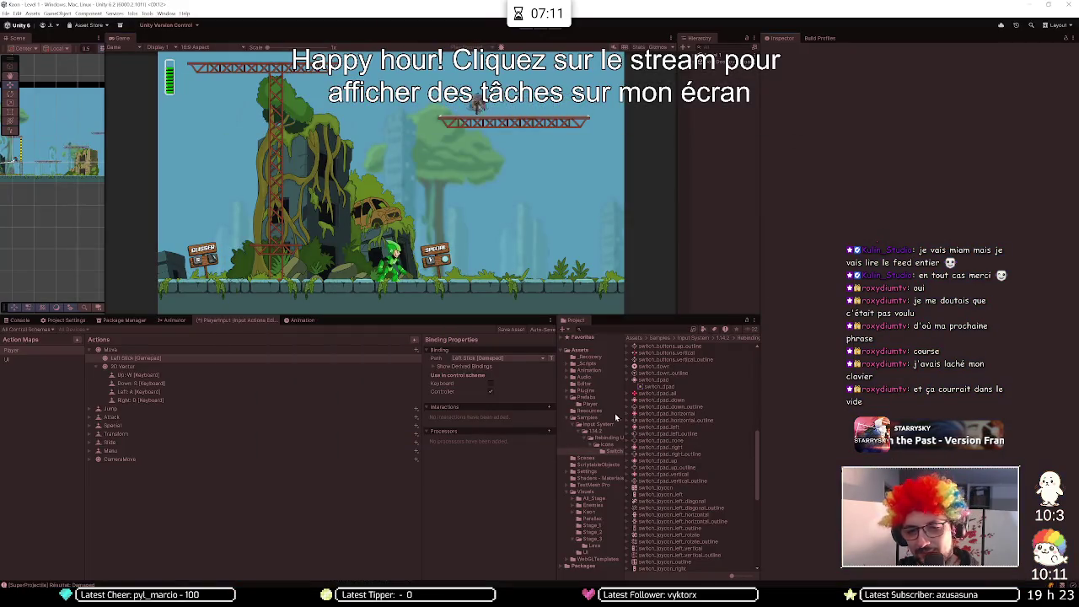
click(595, 464)
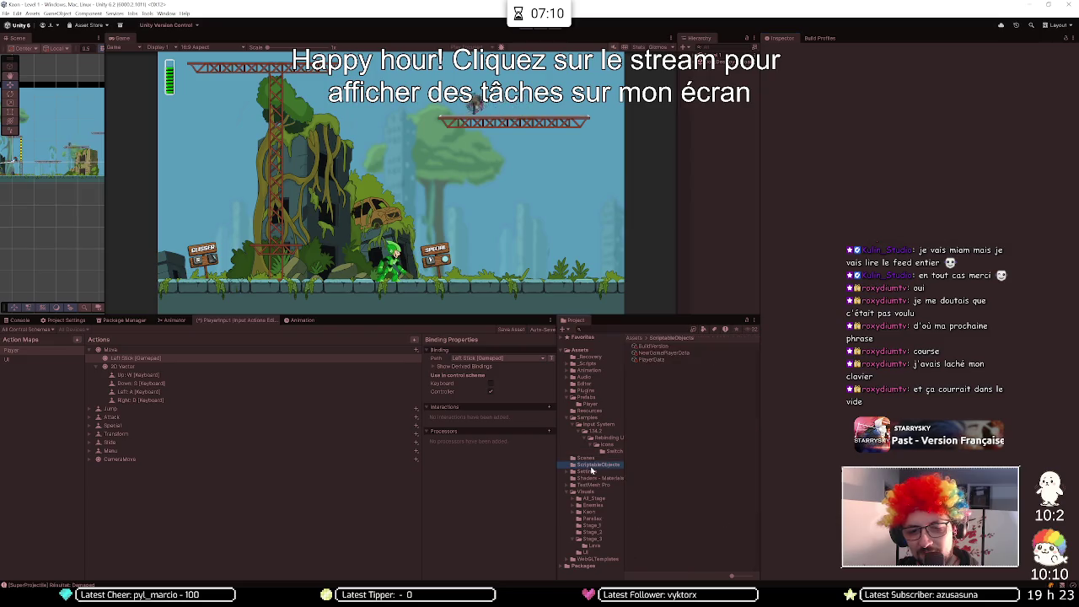
click(654, 360)
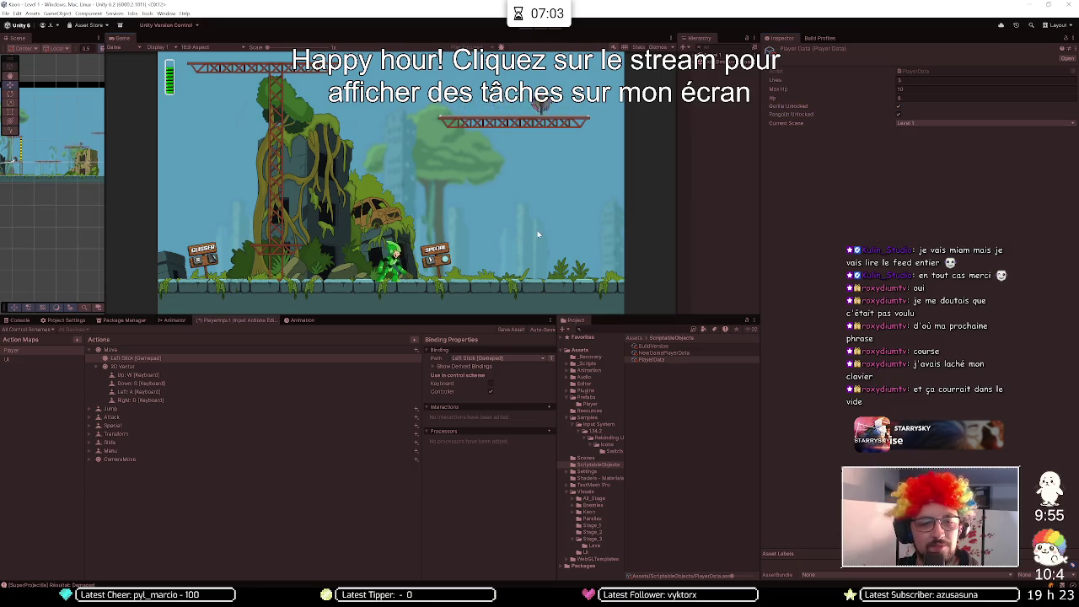
- Run and jump the hero across the girder platforms toward the ruined tower
key(d)
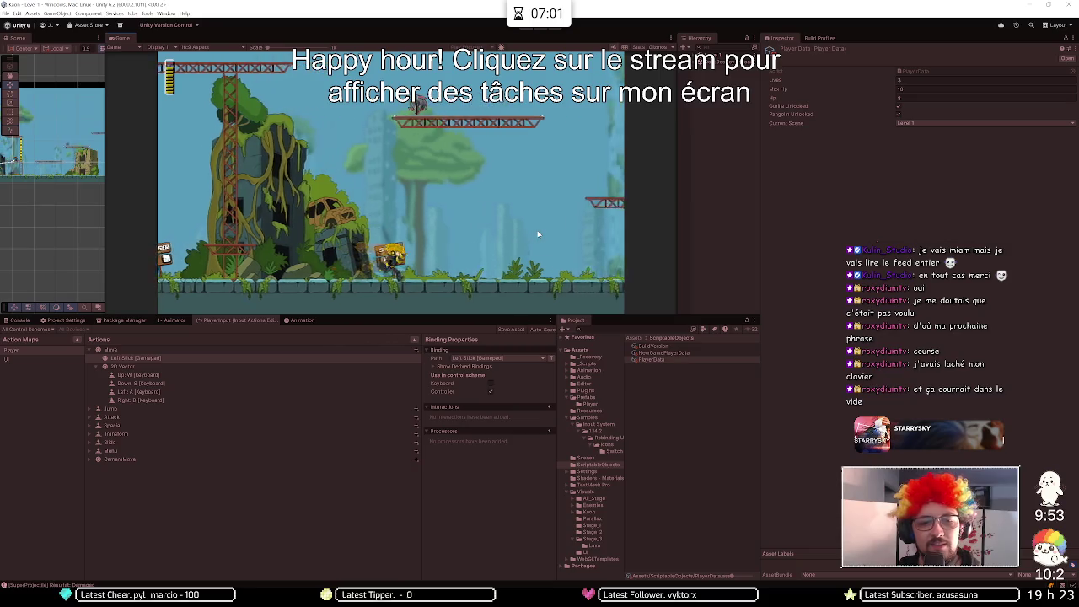
key(a)
key(space)
key(d)
key(space)
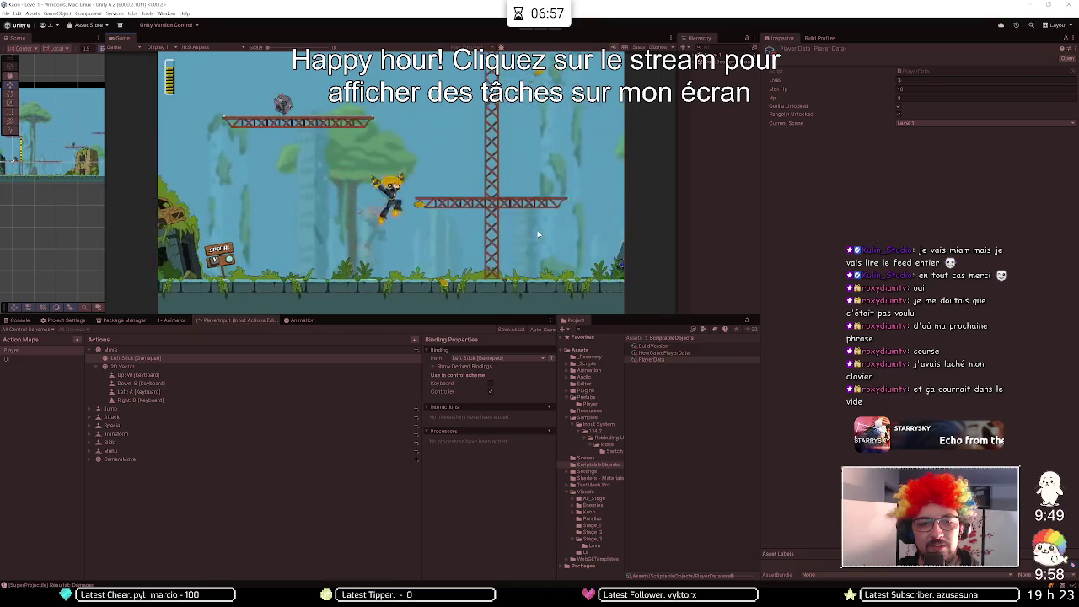
key(d)
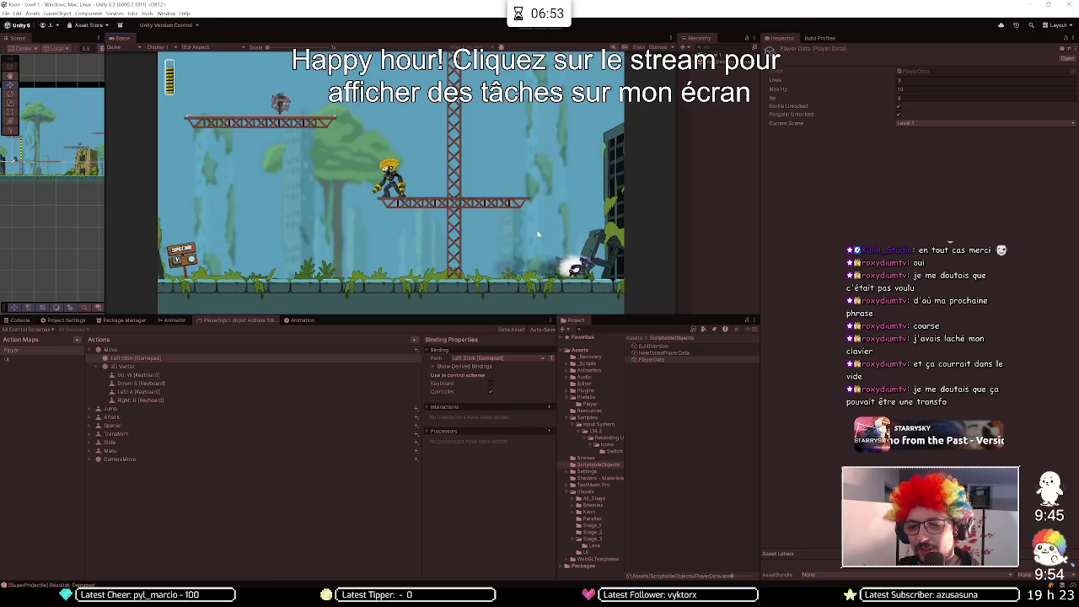
key(a)
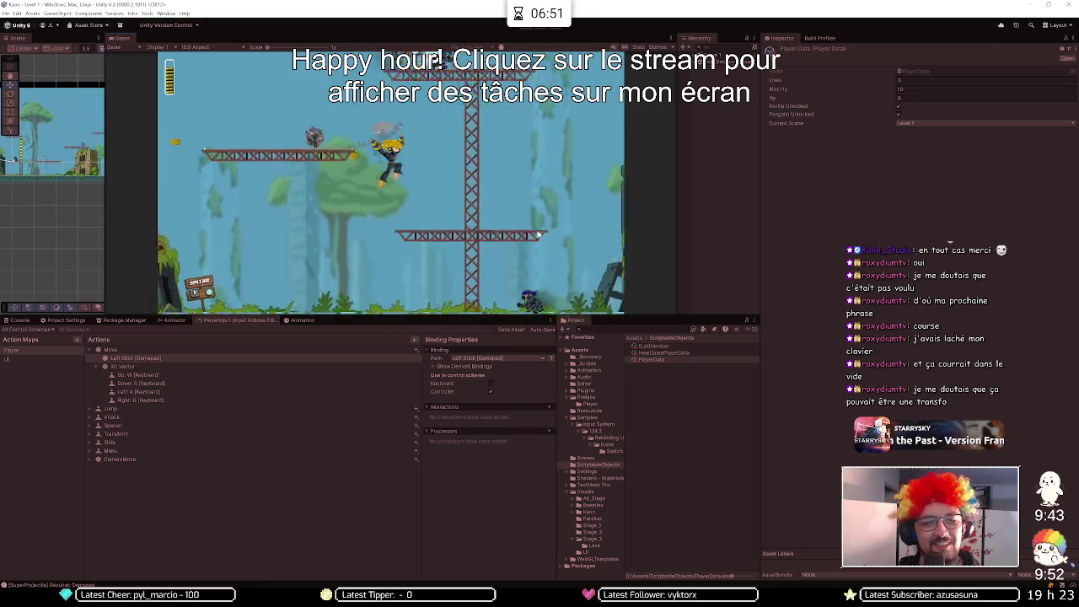
key(a)
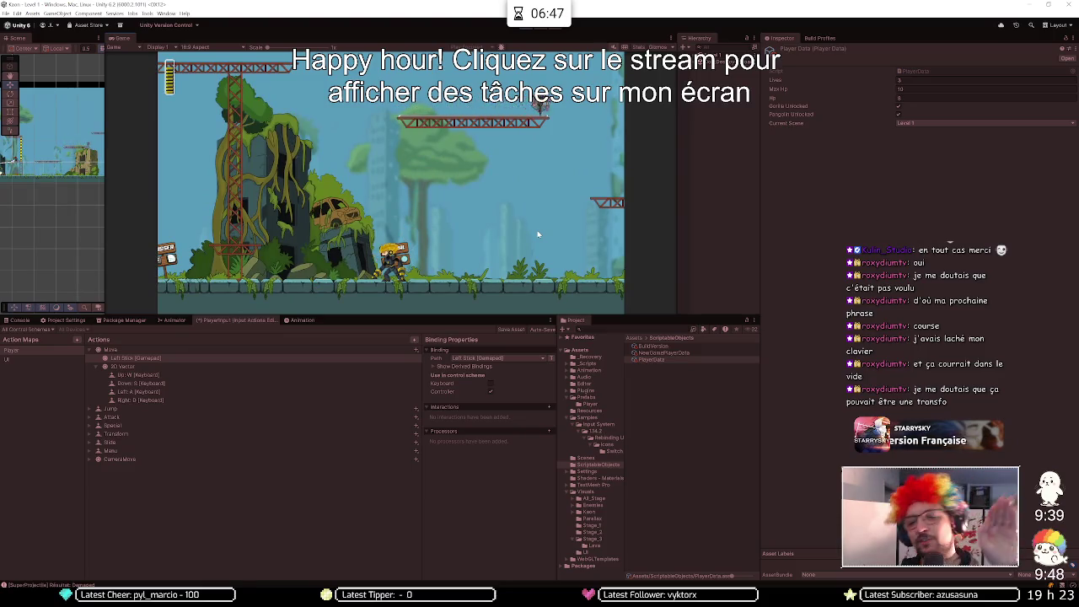
key(d)
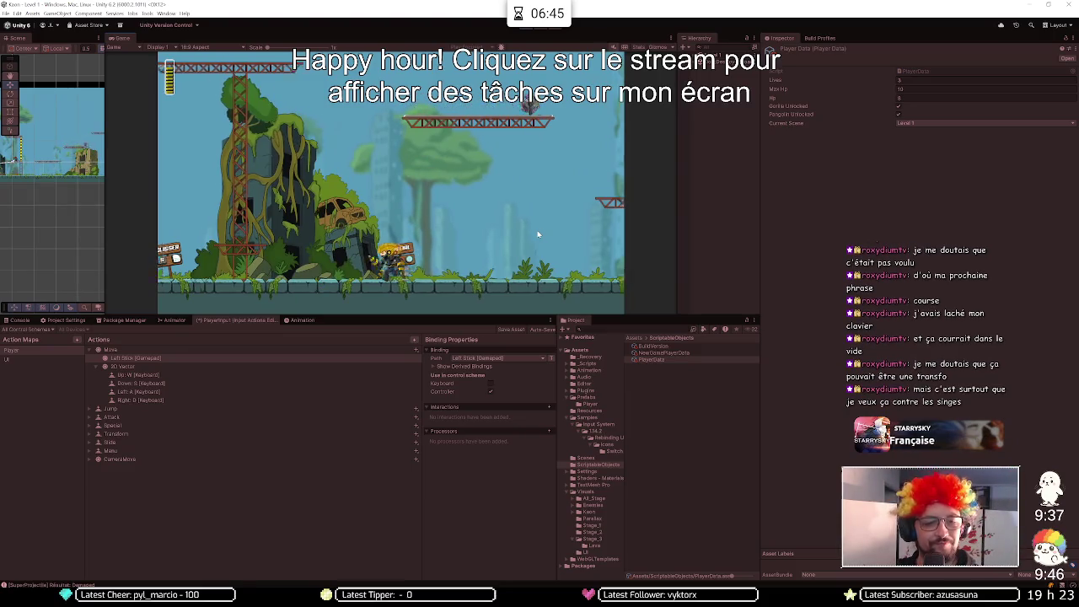
key(space)
key(d)
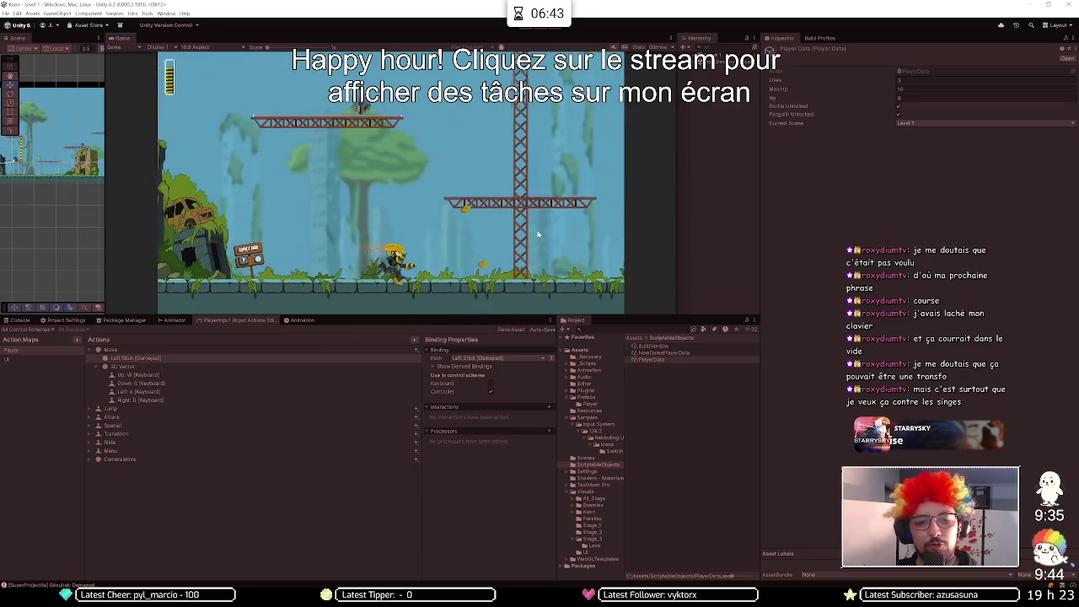
key(d)
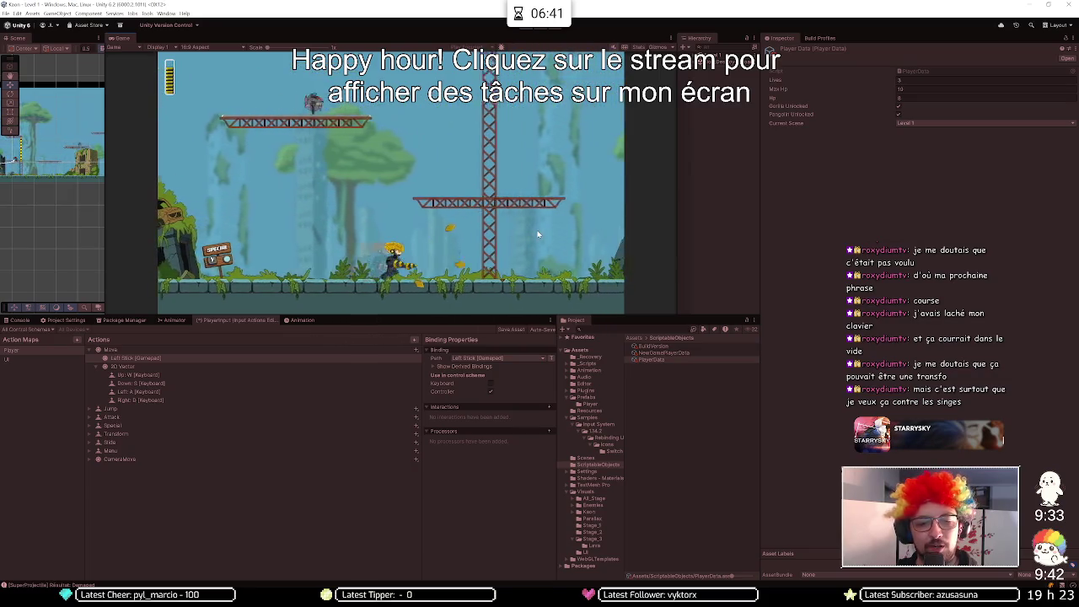
key(d)
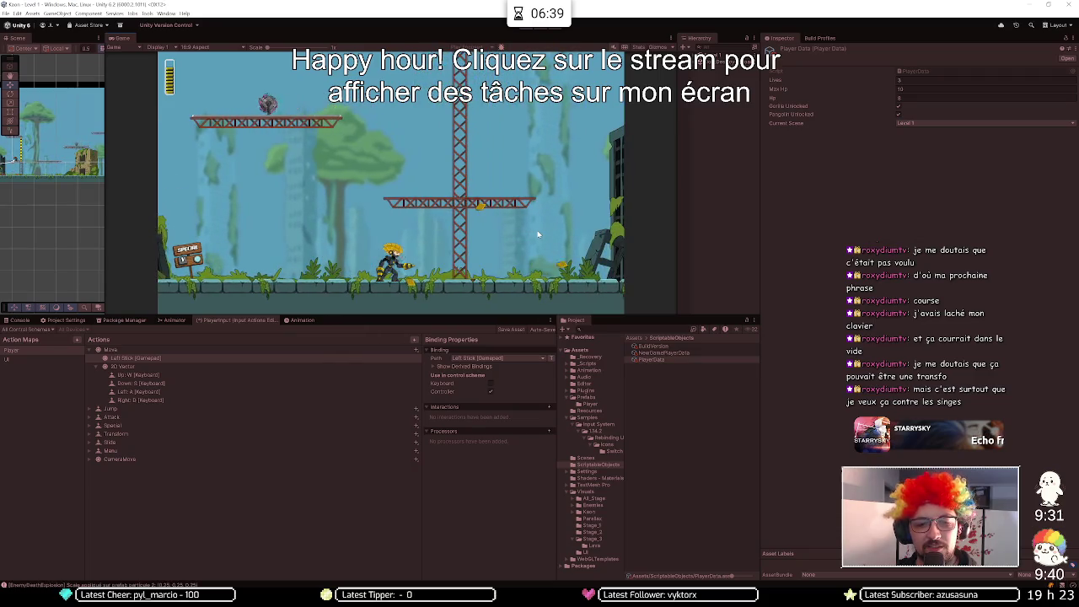
key(d)
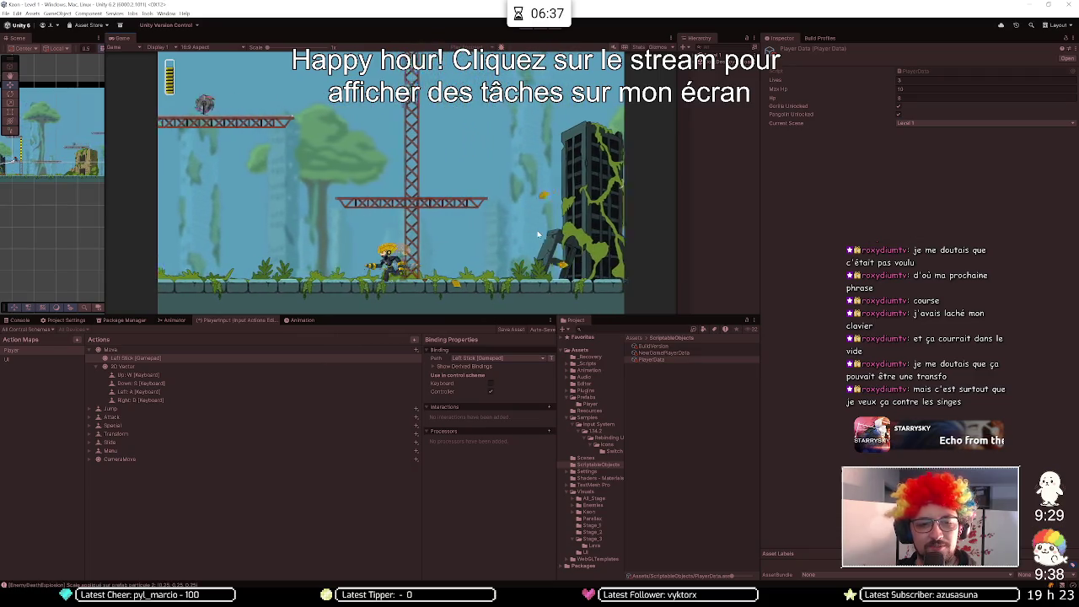
key(space)
- Transform the hero and fly across the girders to the vine-covered ruins
key(d)
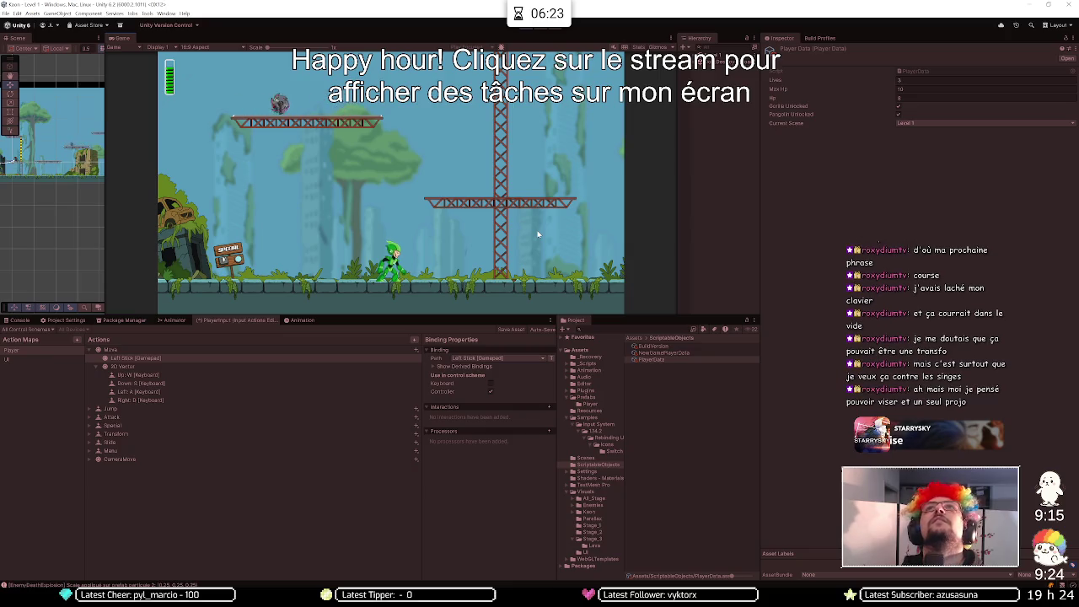
key(space)
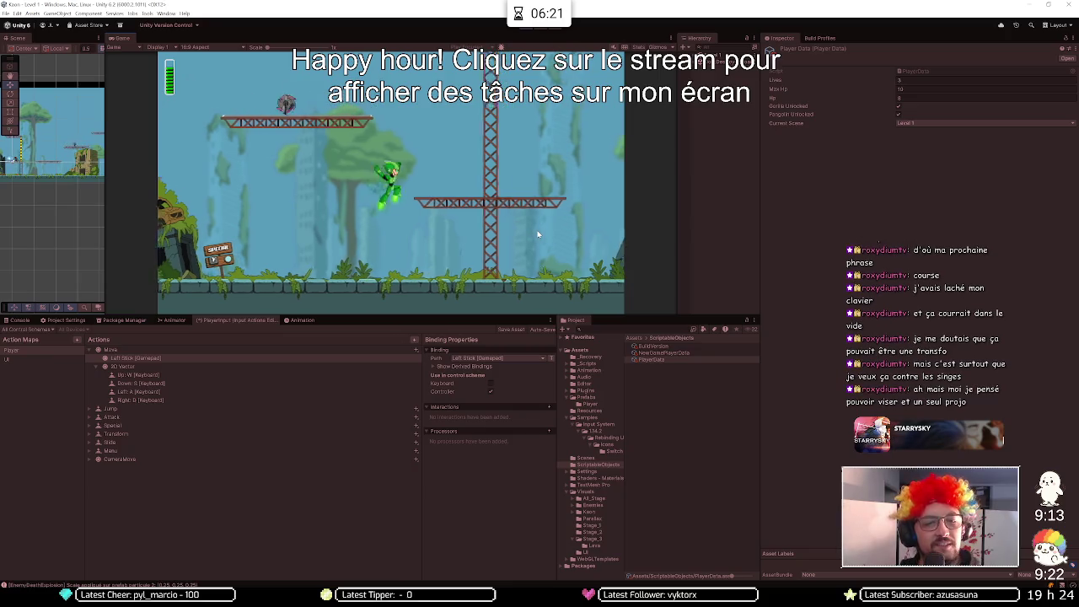
key(space)
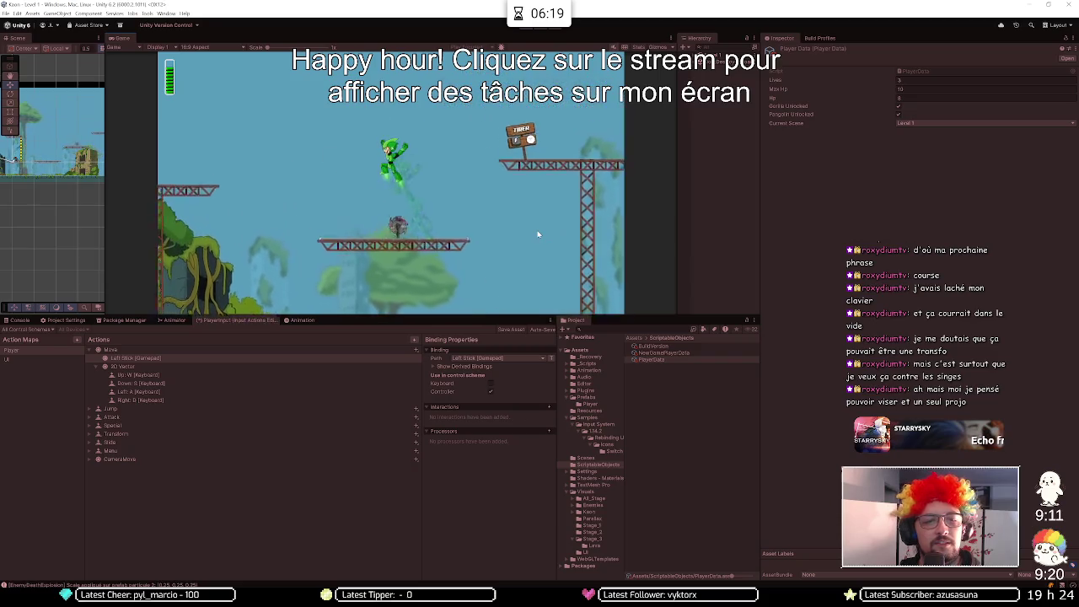
key(space)
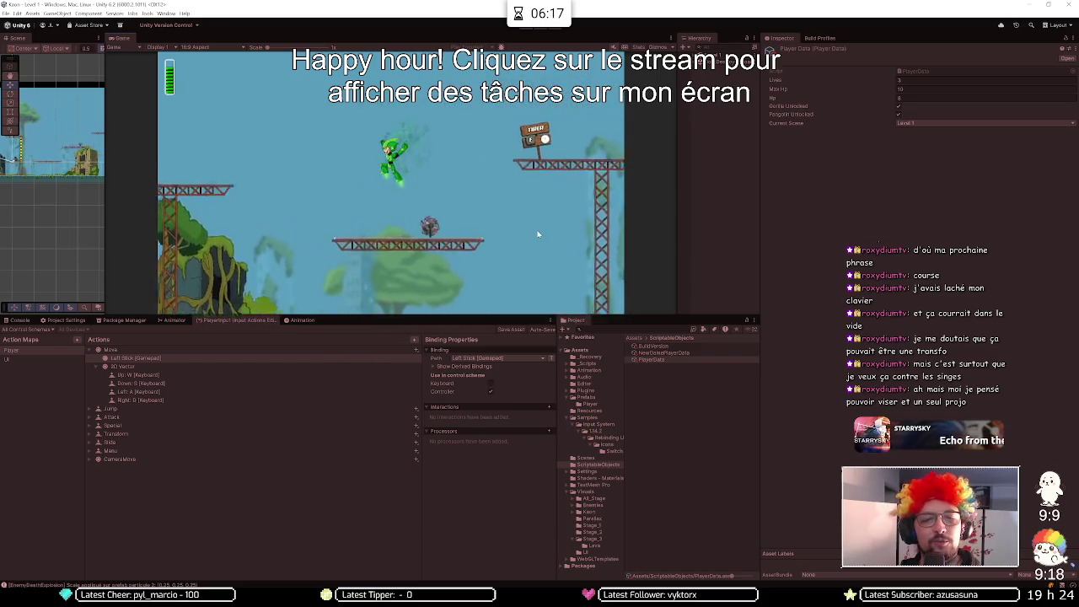
key(d)
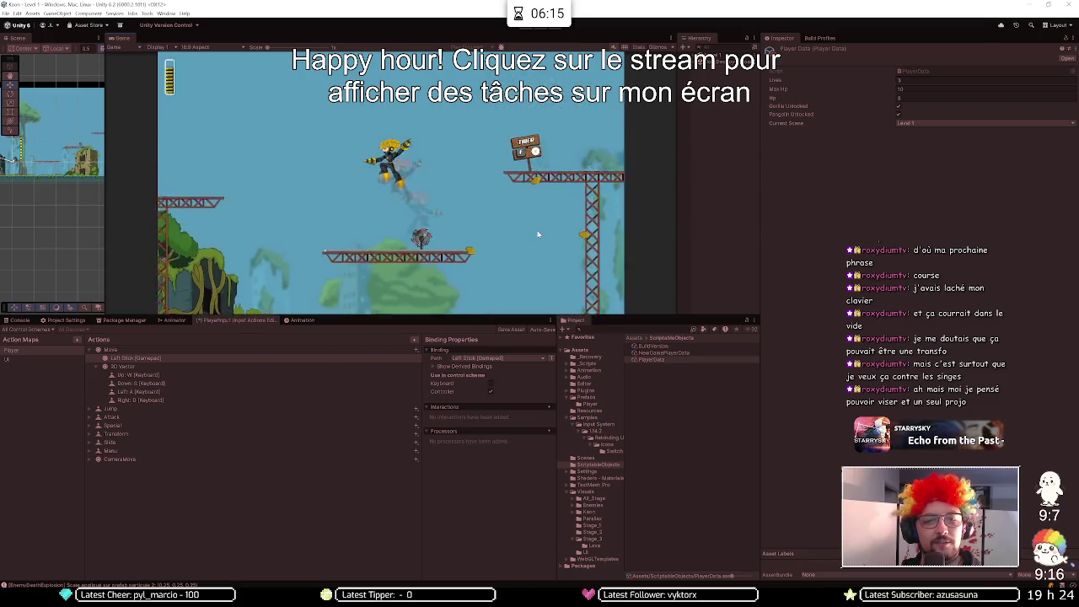
key(space)
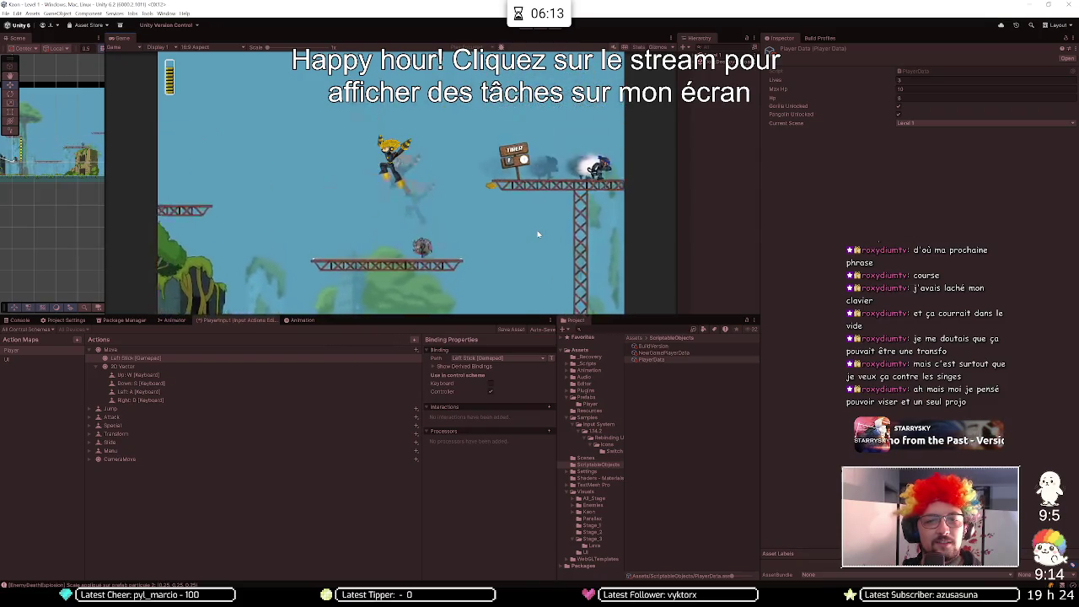
key(a)
key(a)
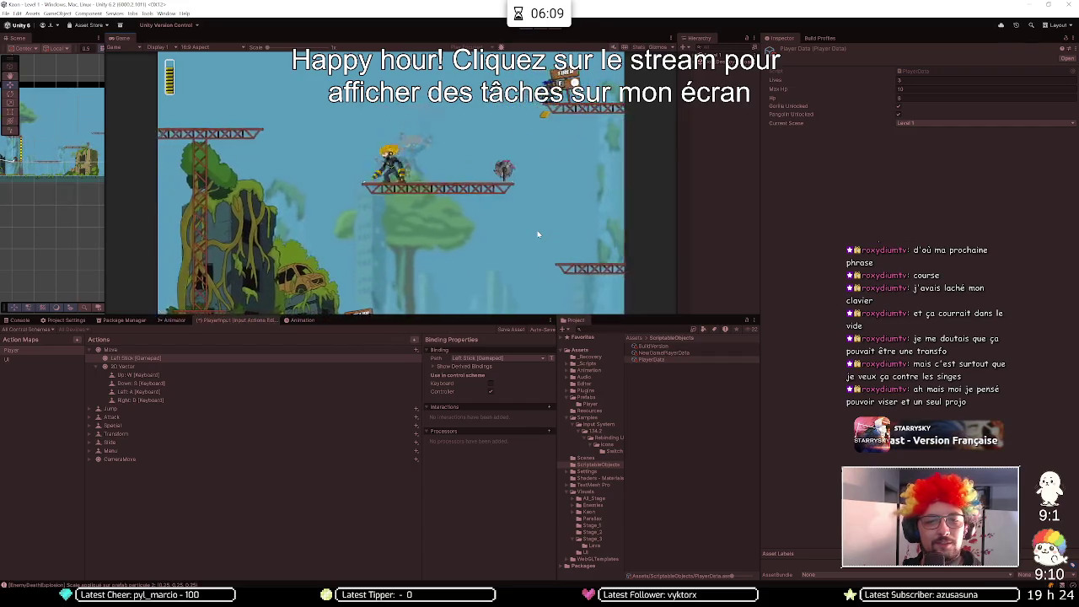
key(d)
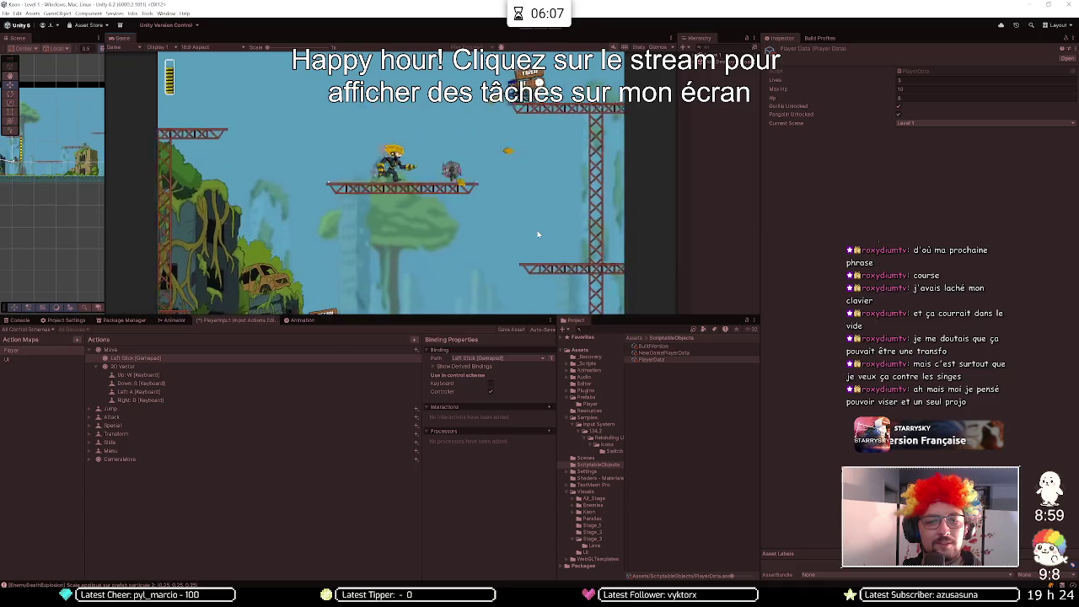
key(d)
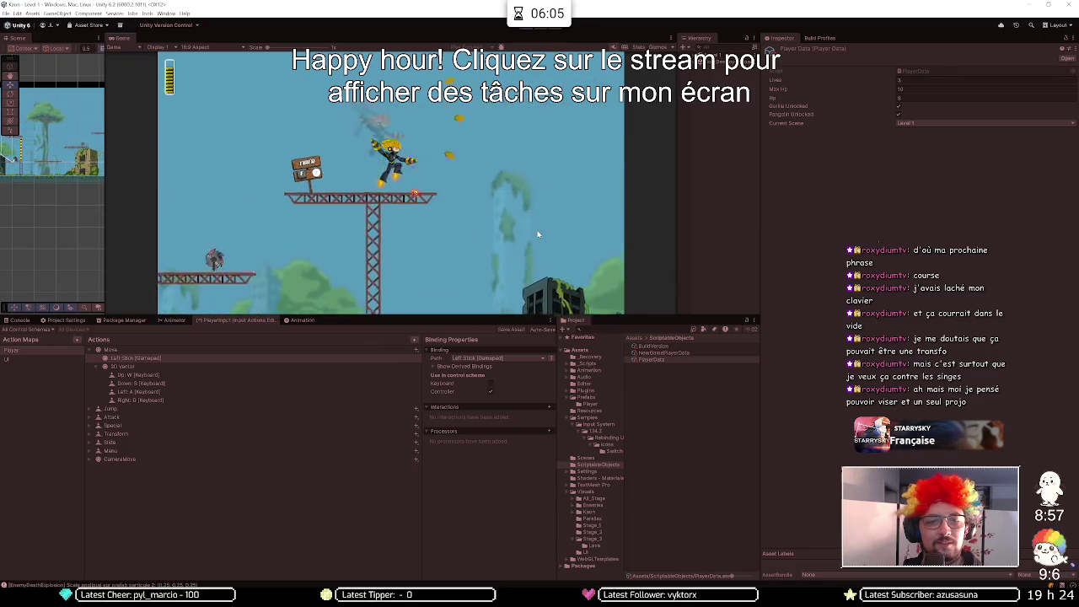
key(d)
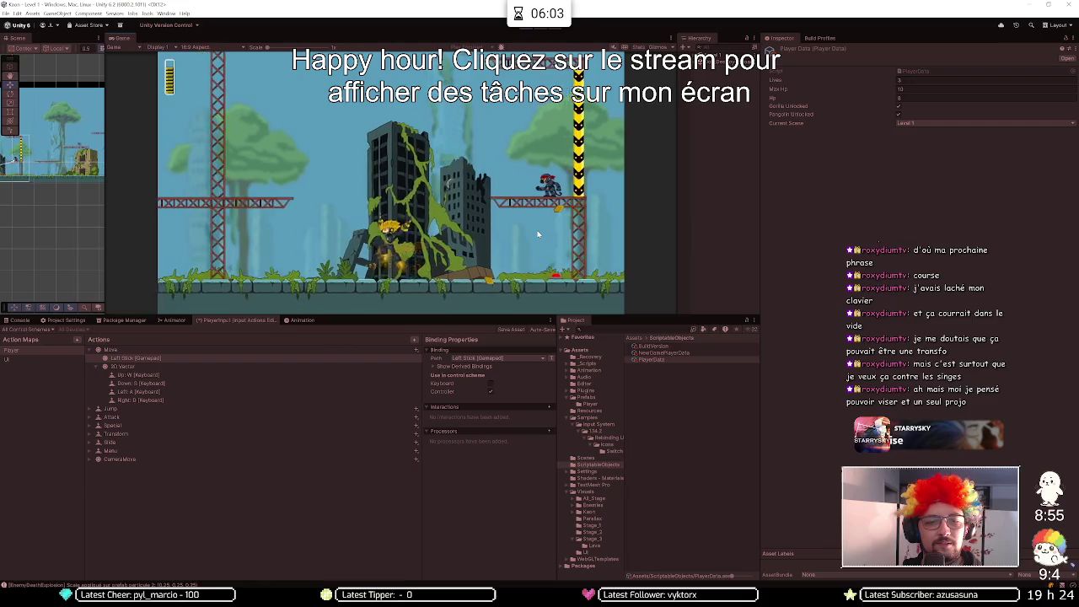
key(d)
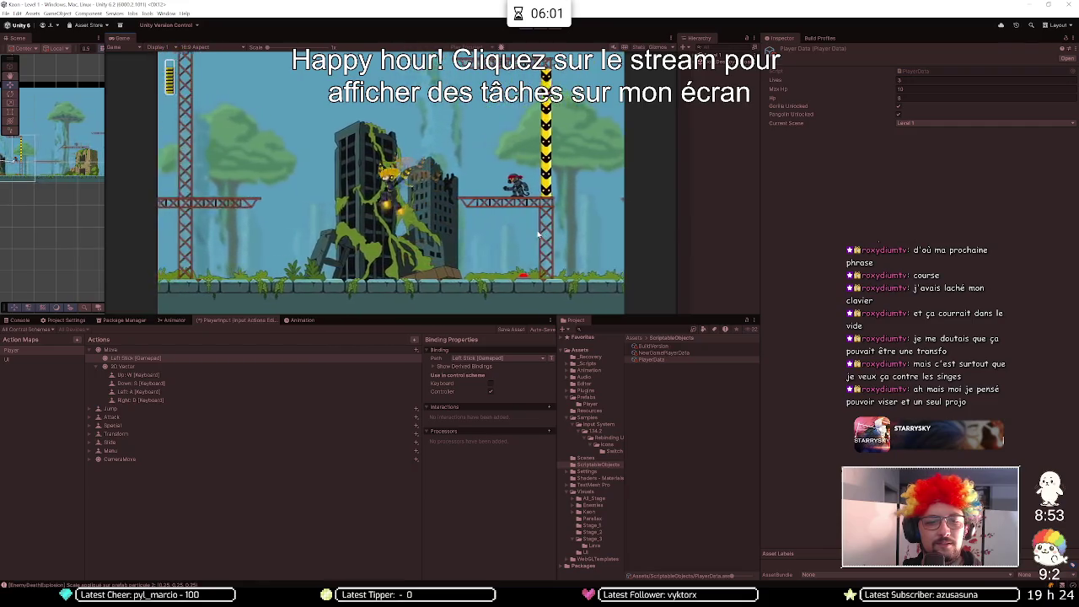
key(d)
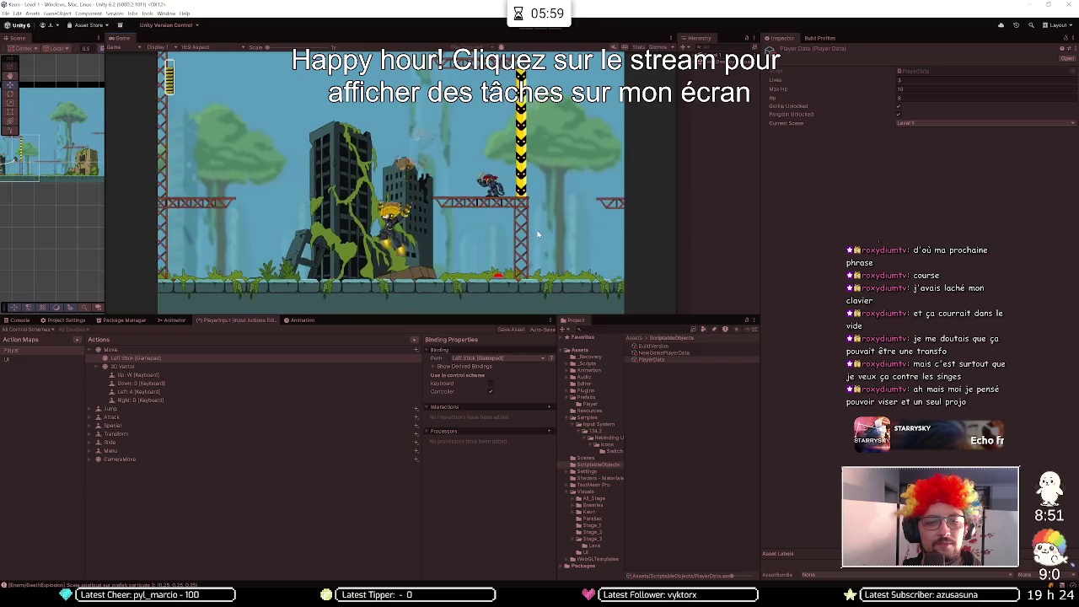
key(d)
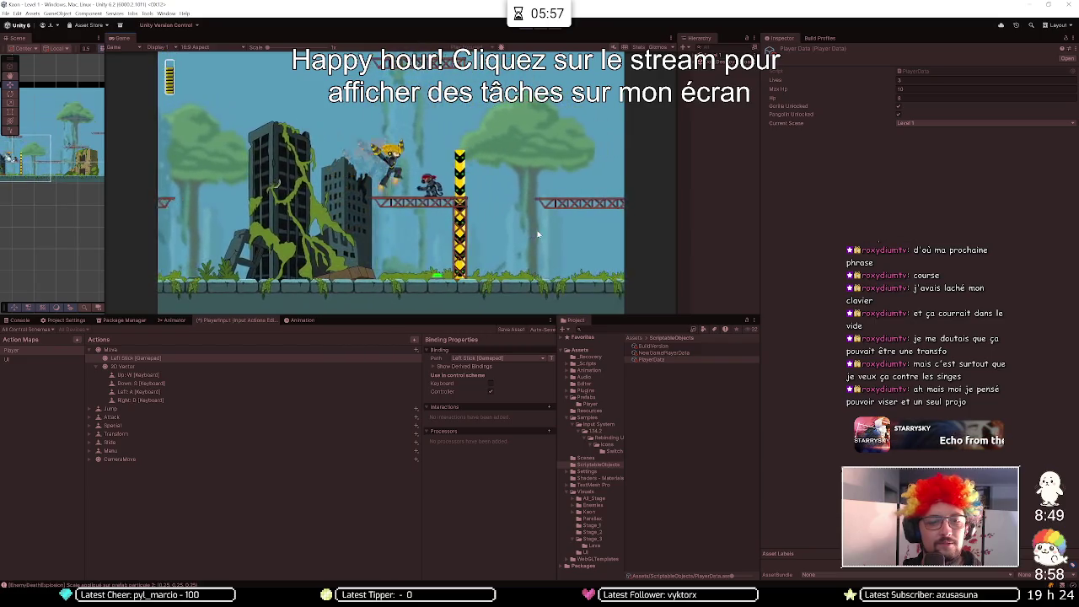
key(d)
key(d)
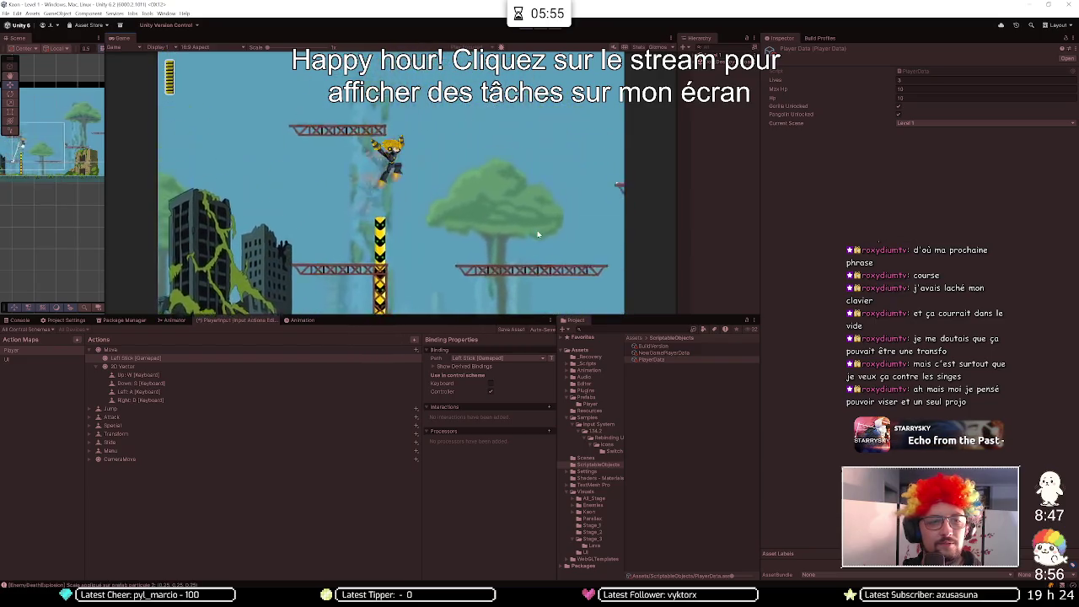
key(d)
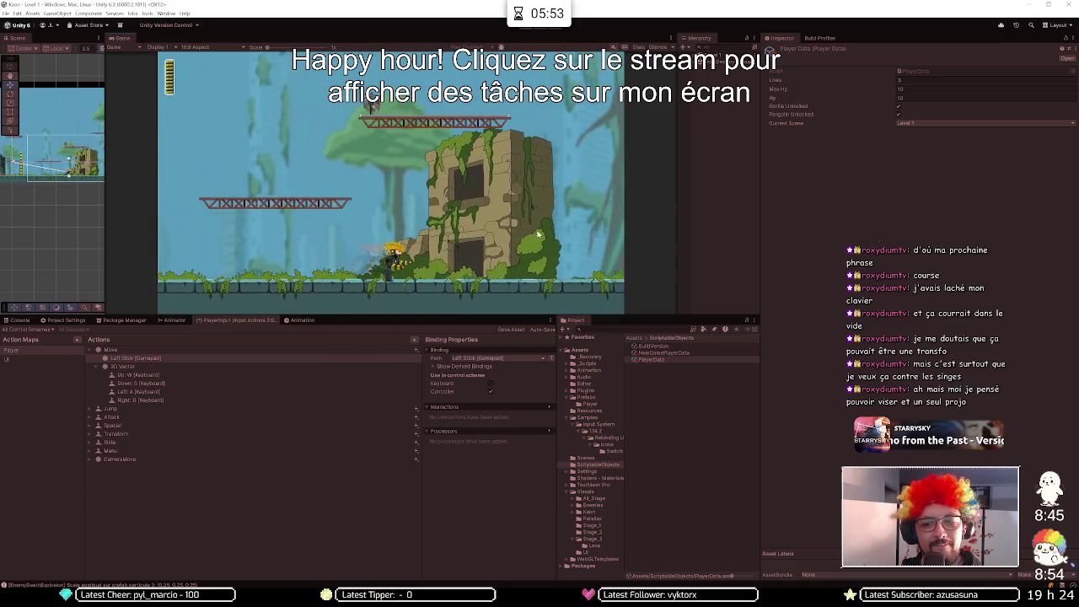
key(space)
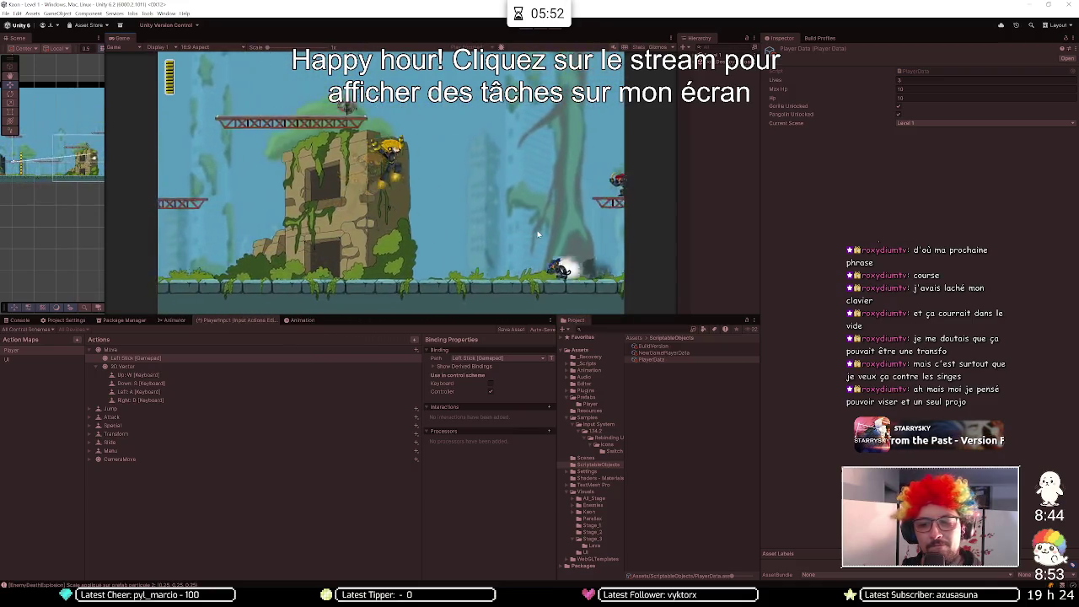
key(d)
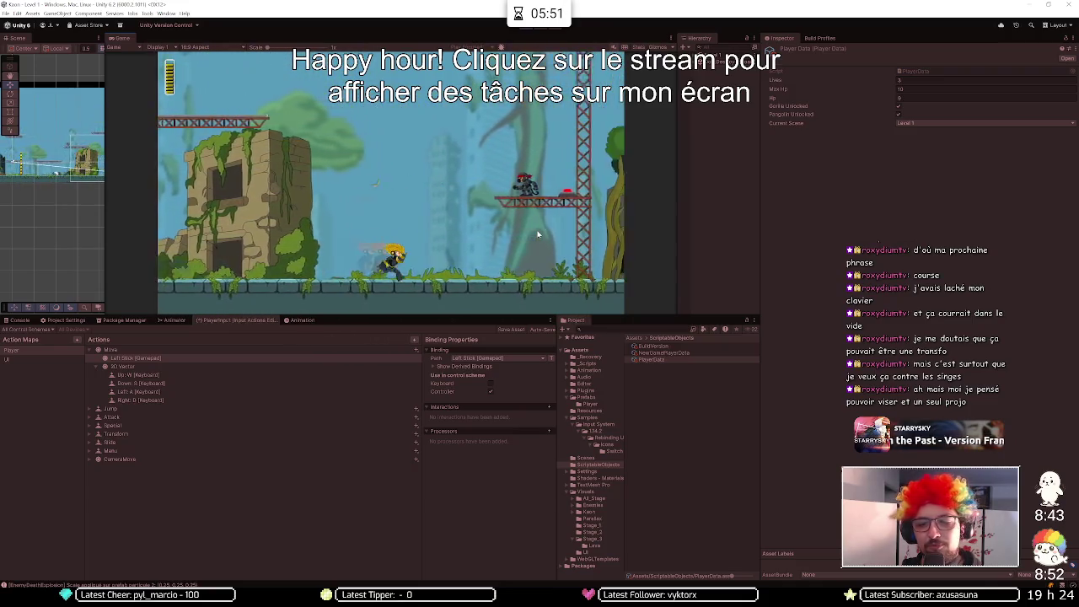
key(d)
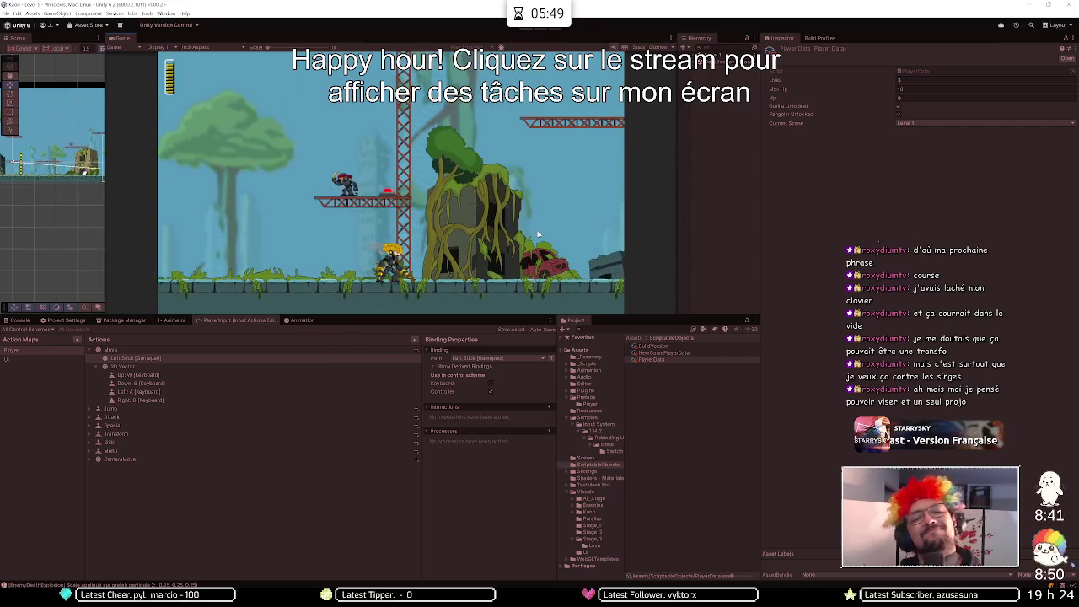
- Run and double jump the player onto the high platform and back
key(a)
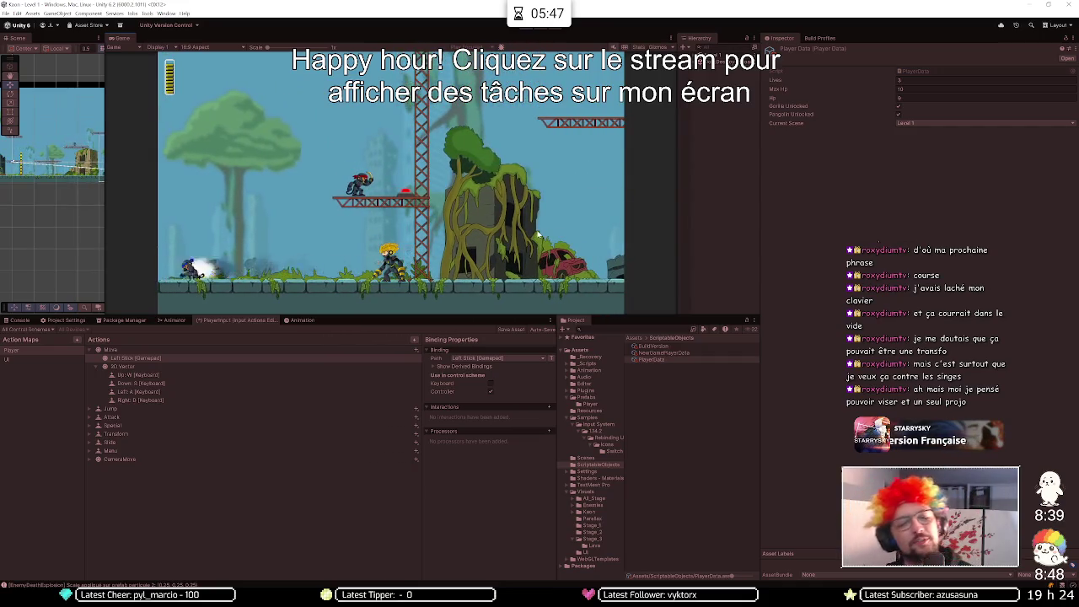
key(d)
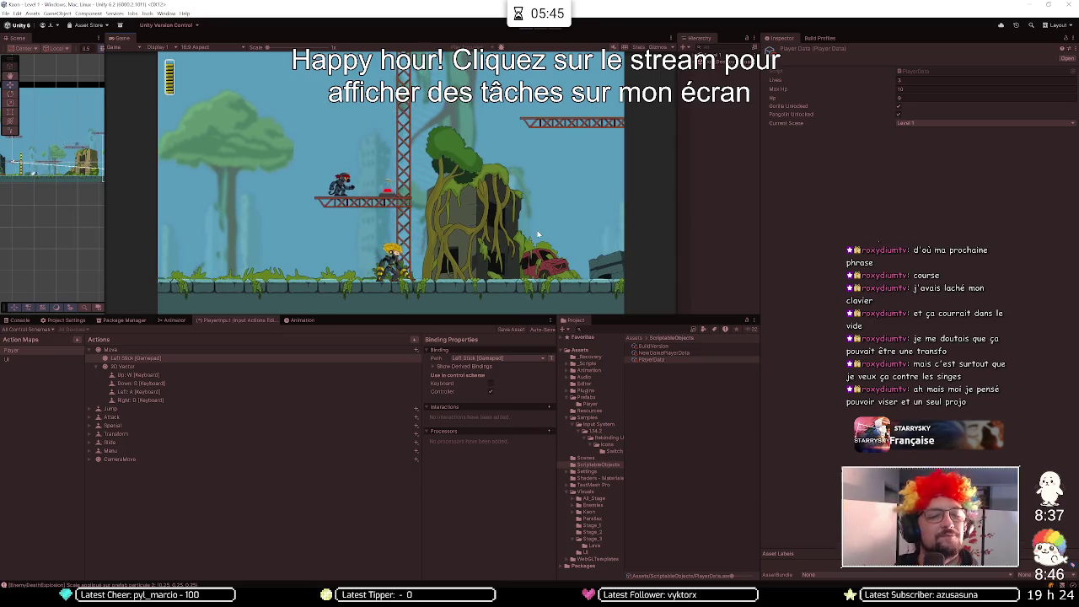
key(a)
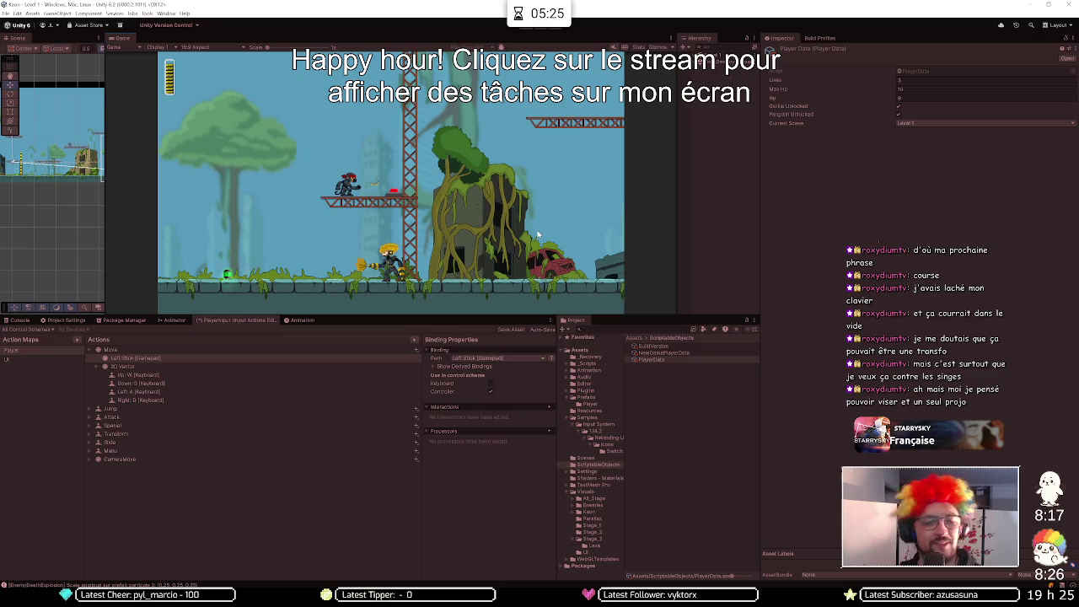
key(a)
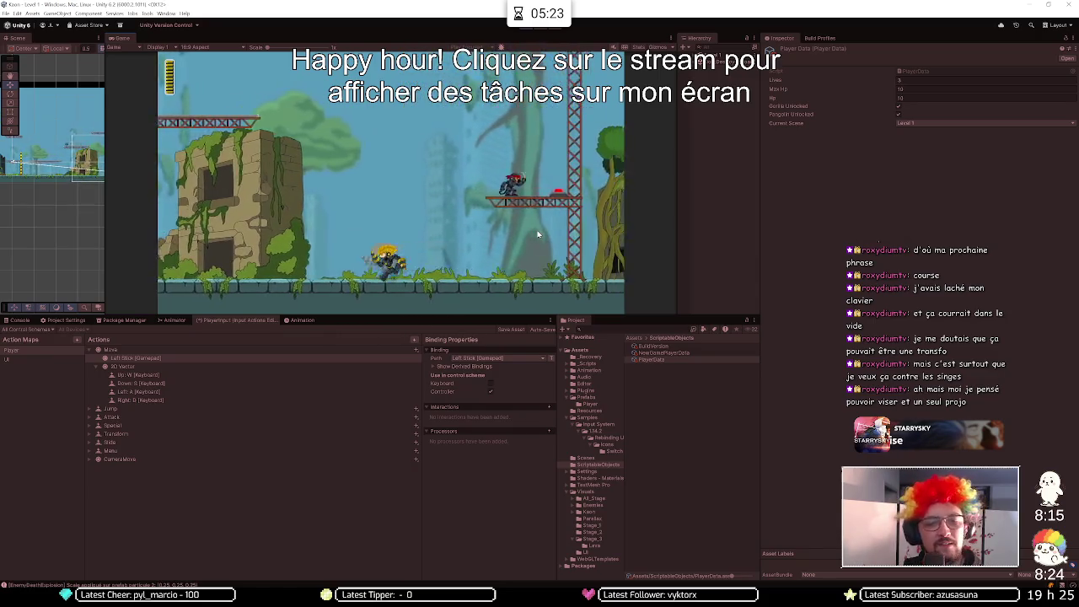
key(space)
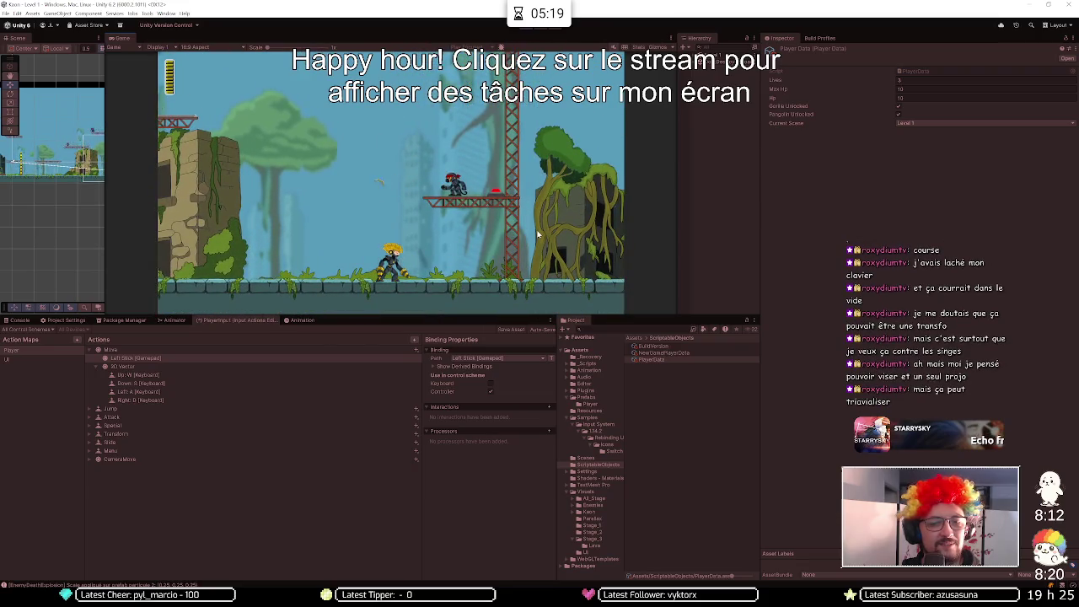
key(d)
key(space)
key(space)
key(d)
key(space)
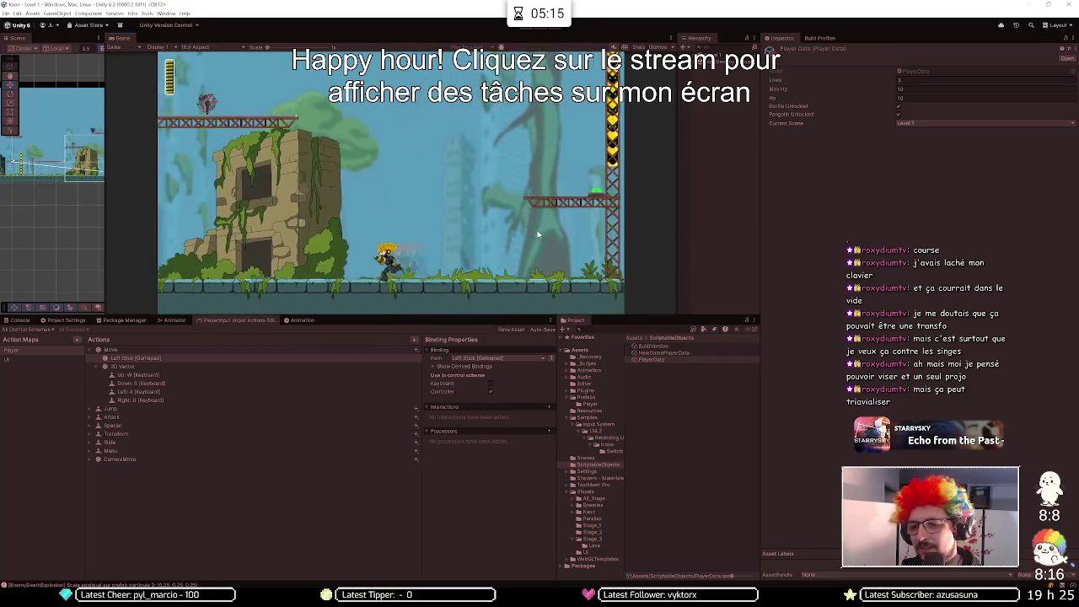
key(a)
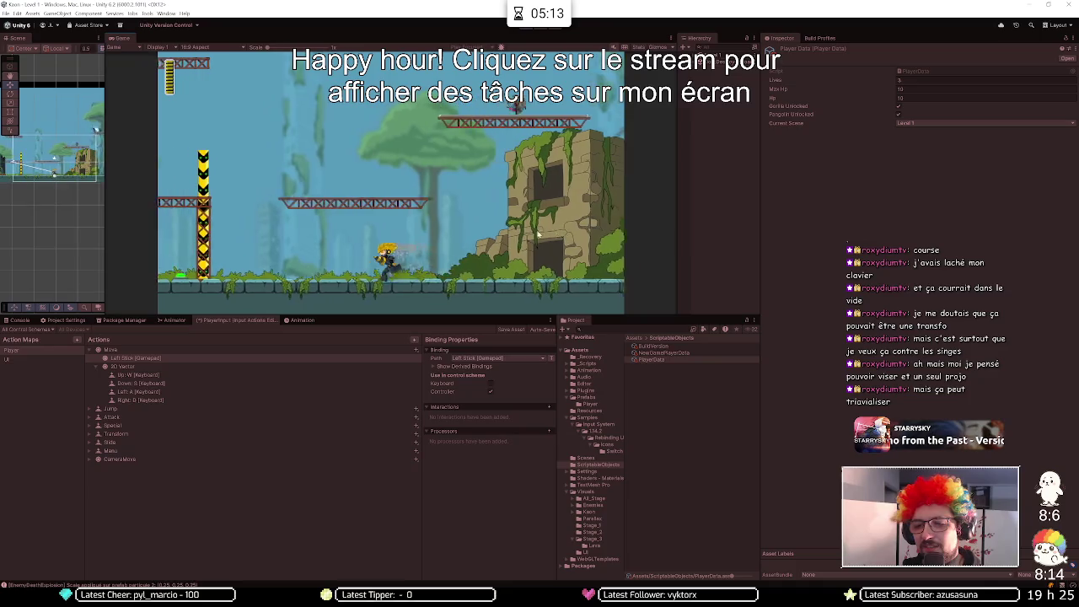
key(space)
key(d)
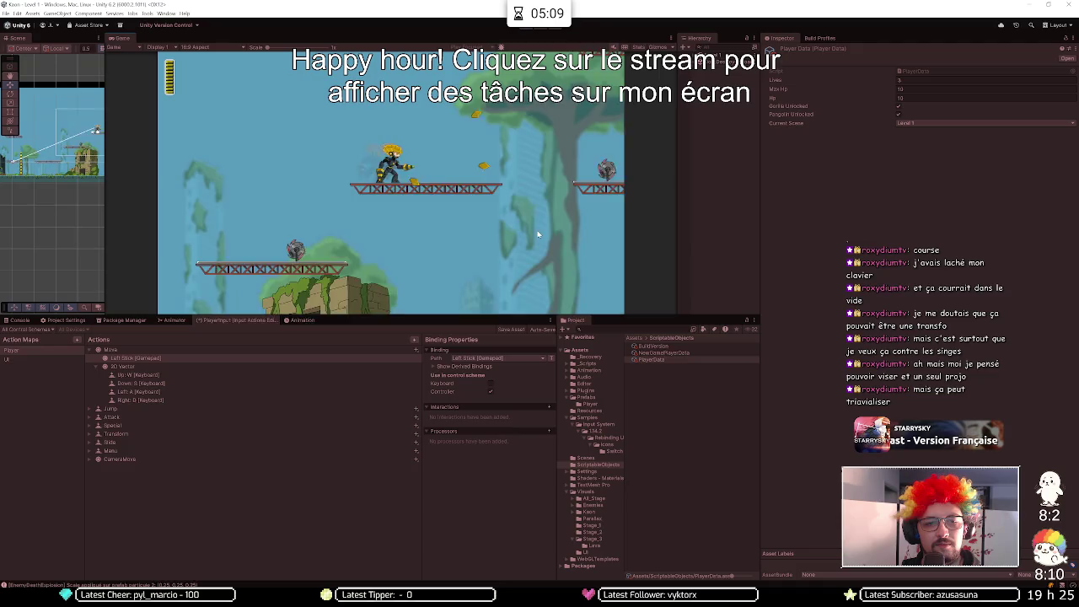
- Transform into the green form and run right toward the building ahead
key(e)
key(d)
key(space)
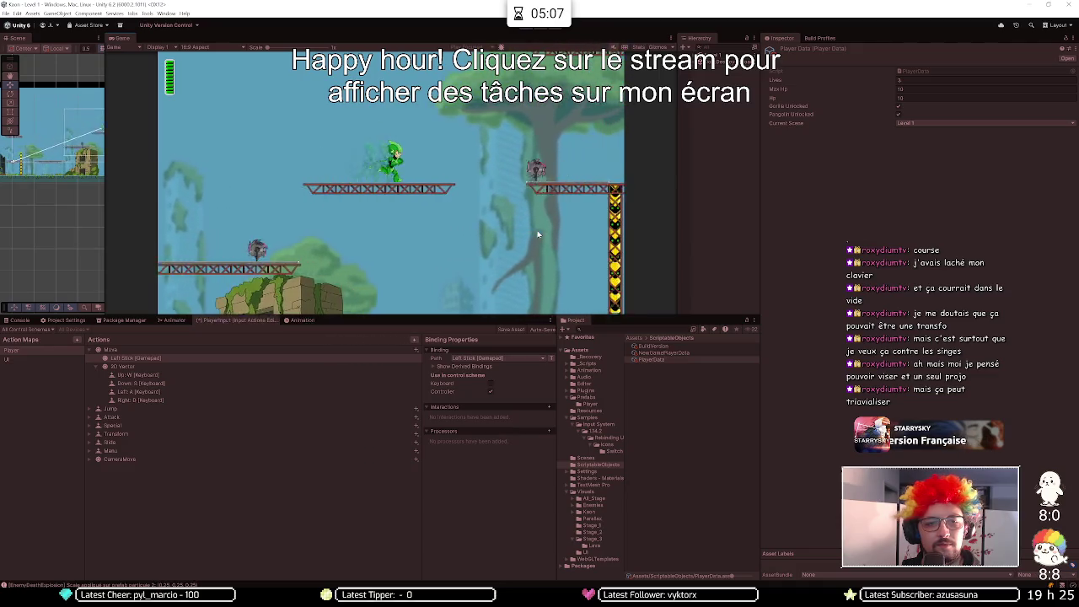
key(d)
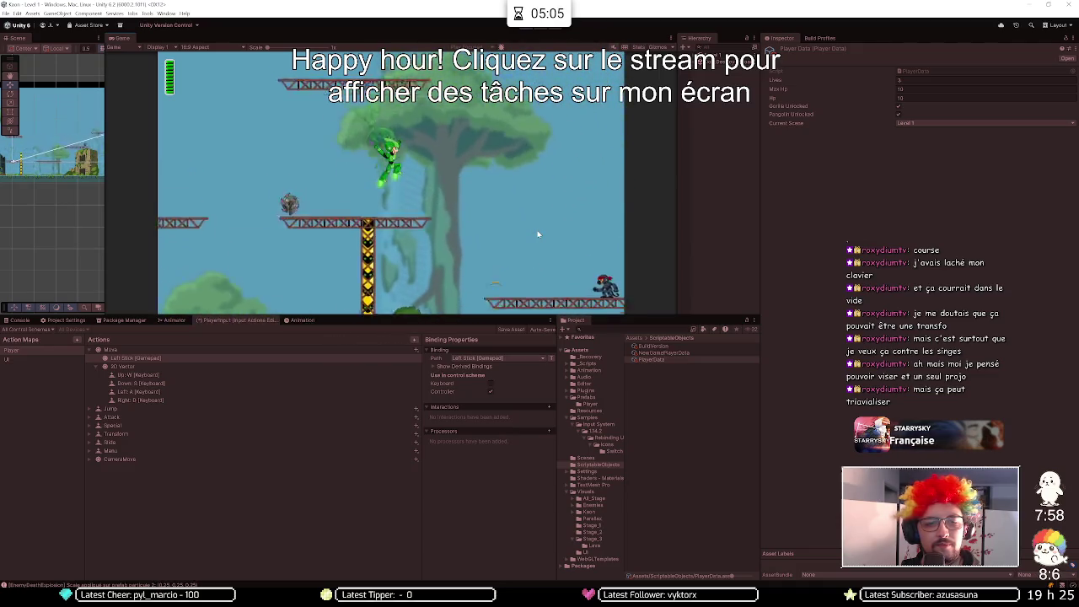
key(d)
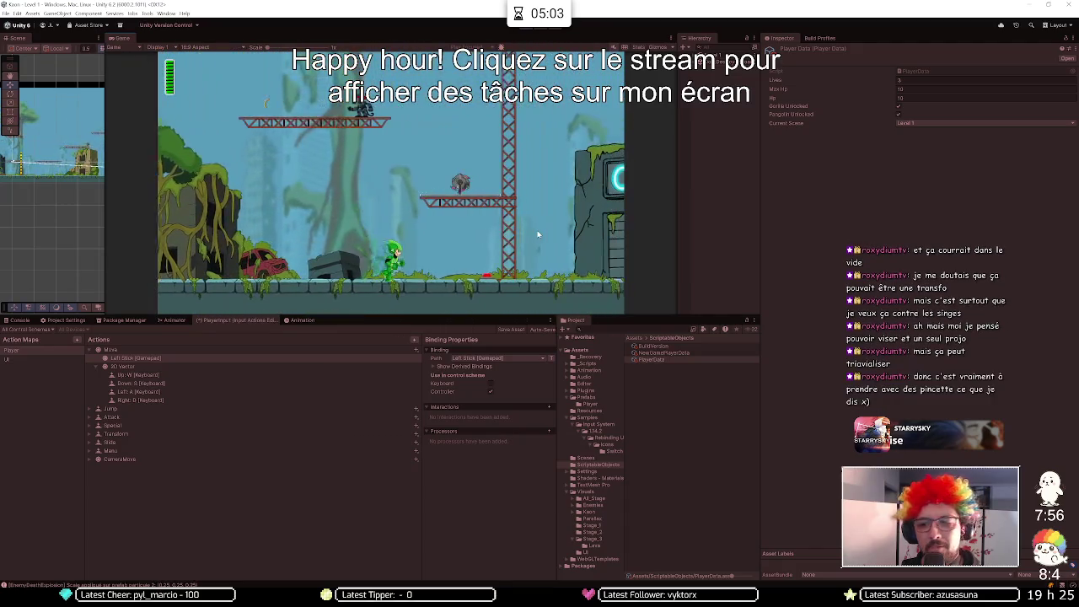
key(d)
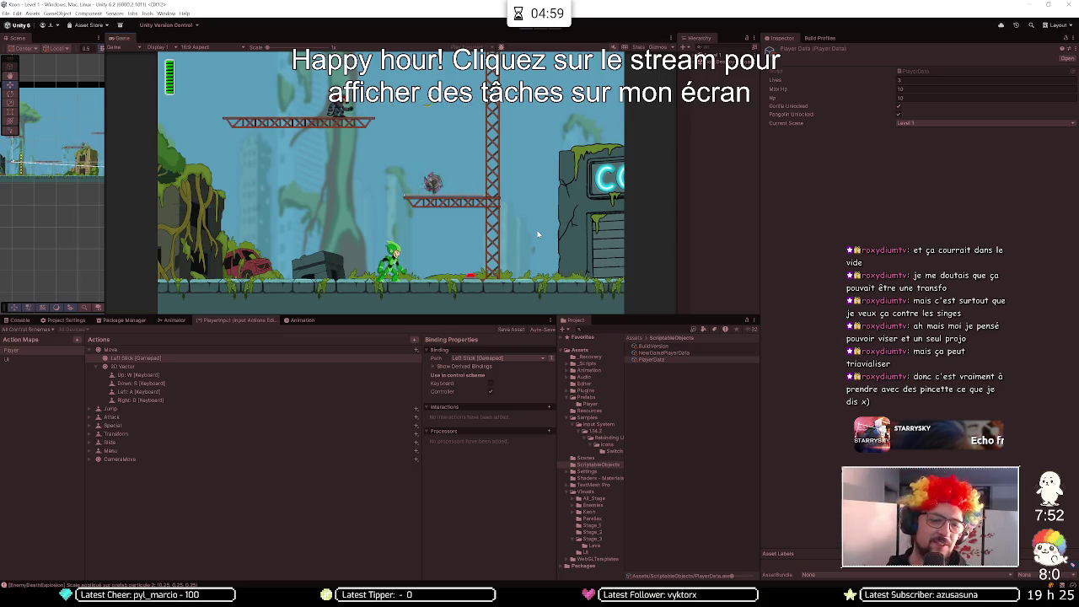
key(d)
- Test jumping near the car, then return to the itch.io comments
key(a)
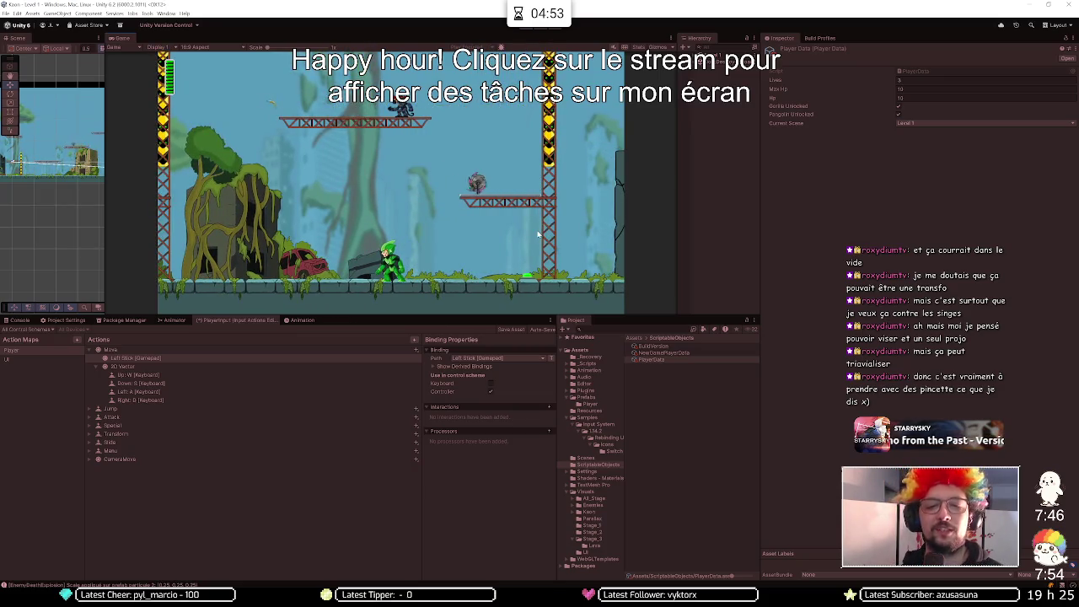
key(a)
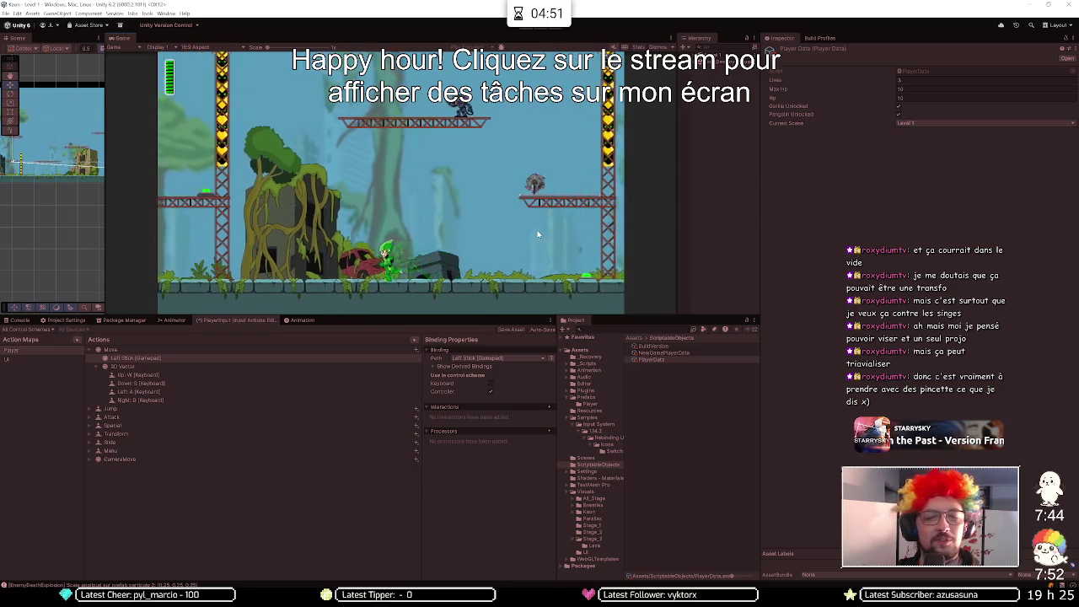
key(a)
key(d)
key(space)
key(d)
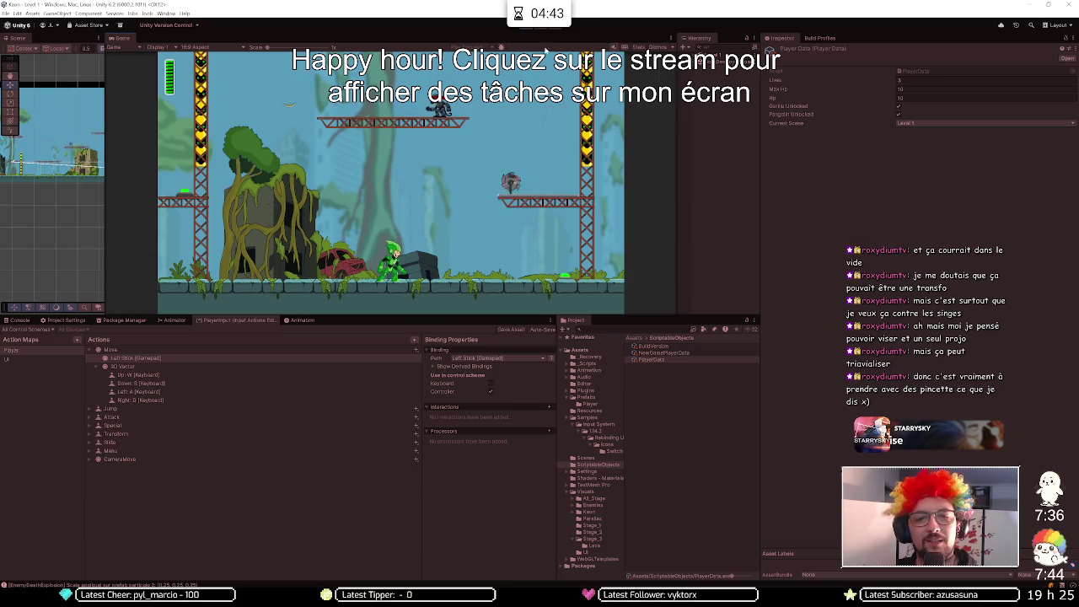
key(alt+Tab)
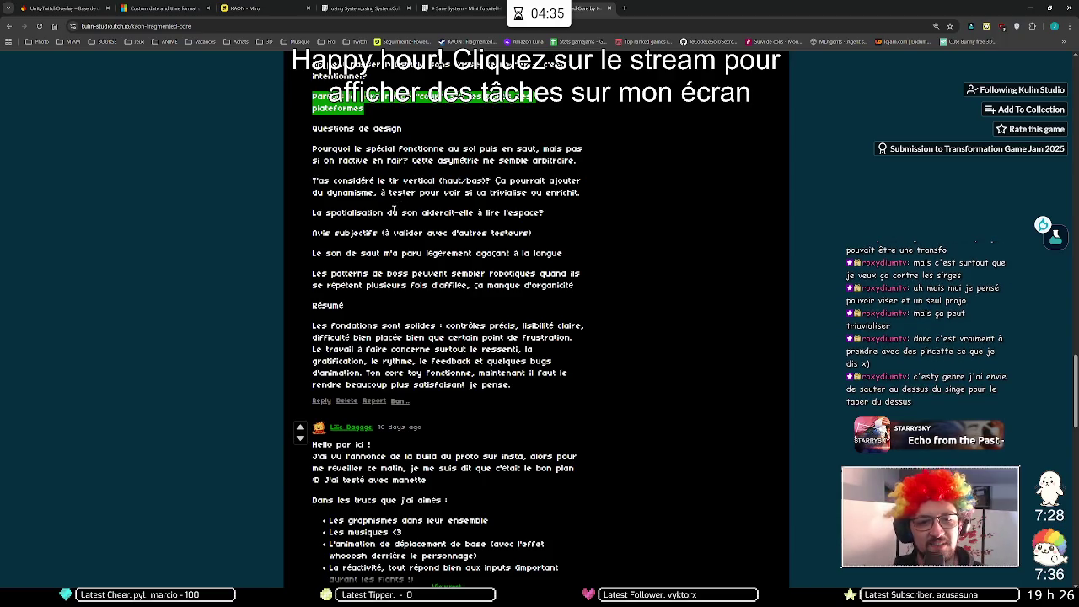
- Deselect the highlighted line in the tester's comment
click(581, 218)
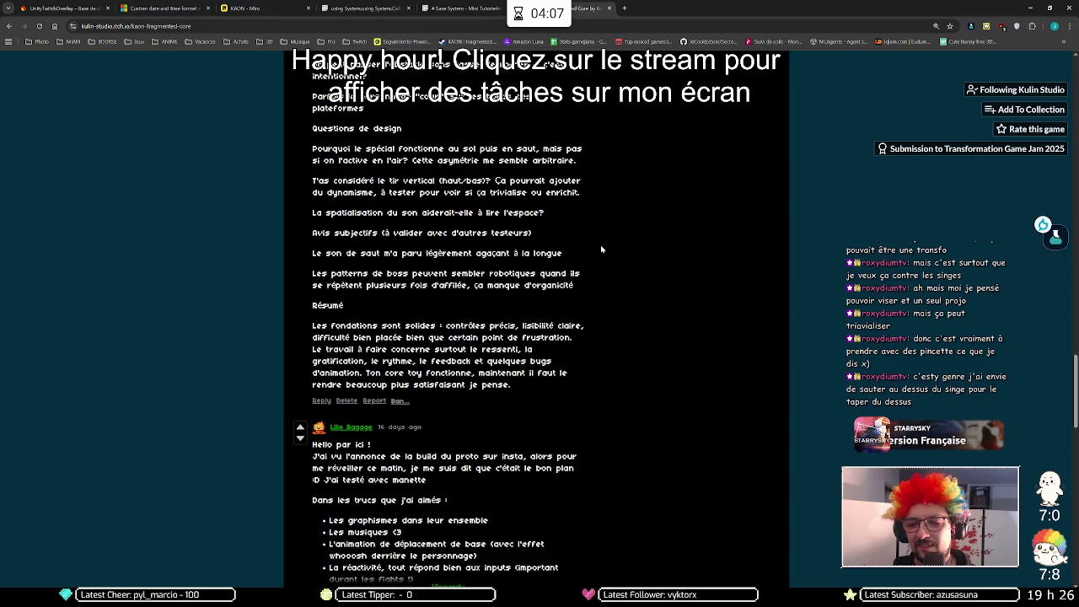
key(XF86AudioLowerVolume)
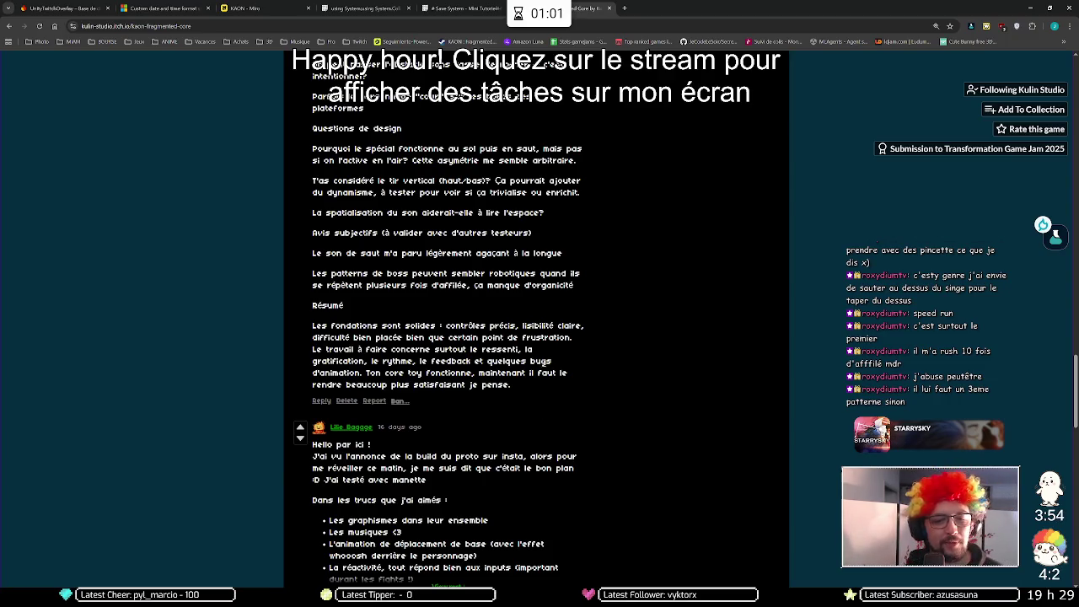
scroll(371, 248, up, 2)
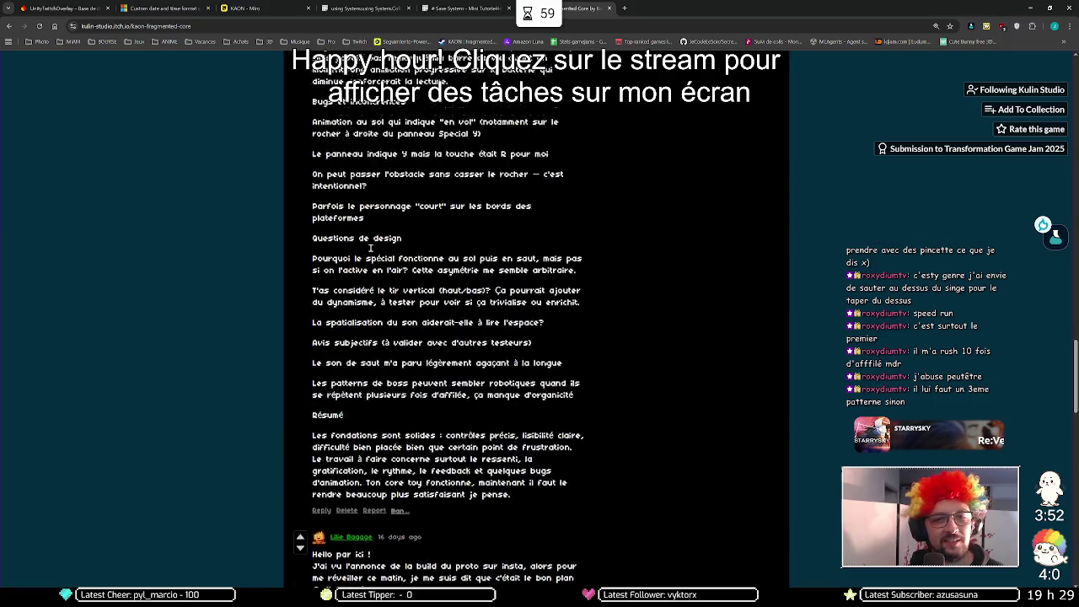
- Scroll up to the Comments header and start of the latest comment, then return to Unity
scroll(370, 248, up, 6)
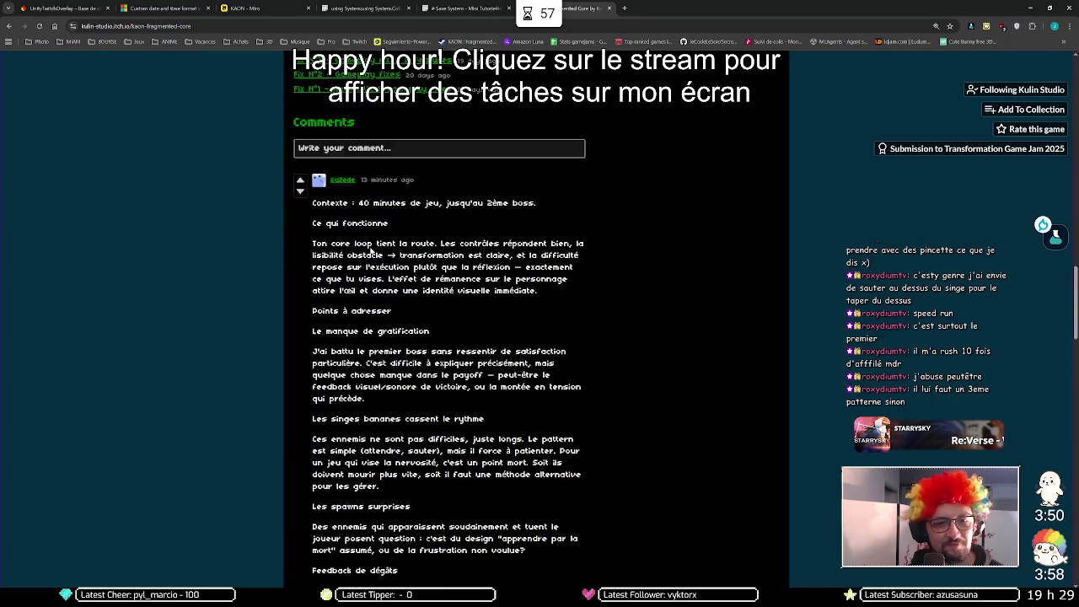
scroll(370, 250, down, 3)
scroll(442, 278, up, 2)
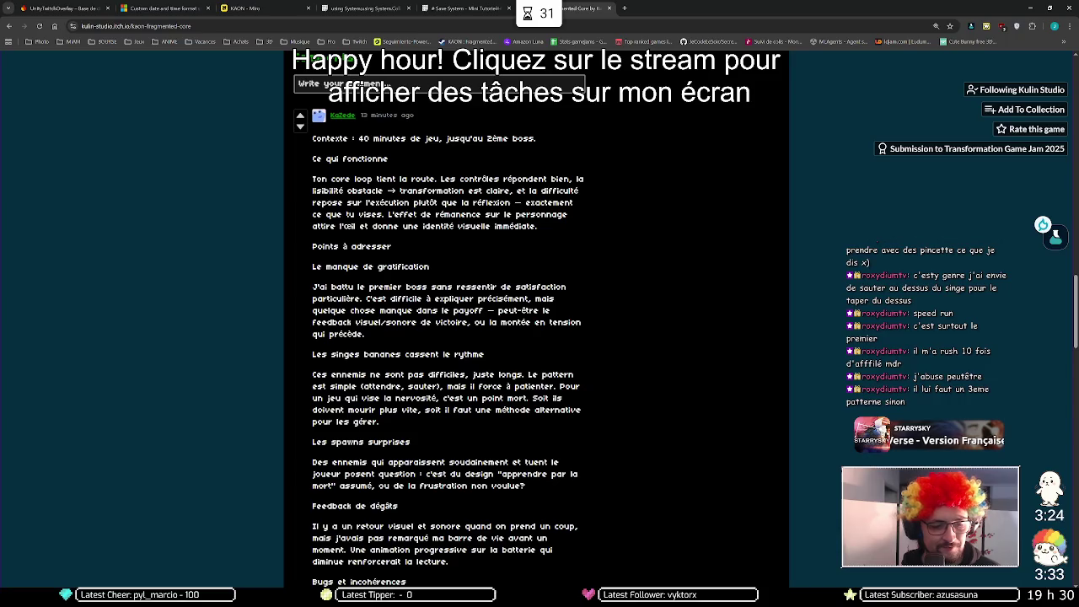
key(alt+Tab)
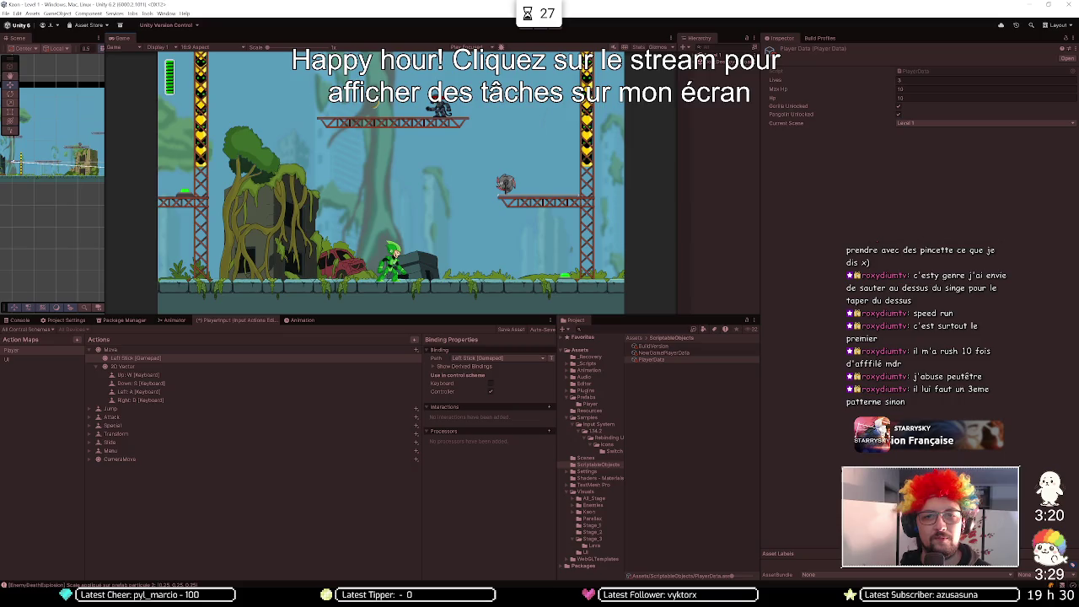
- Jump the green character up through the girders past CO.KULIN, then restart Play maximized
key(XF86AudioPlay)
key(d)
key(space)
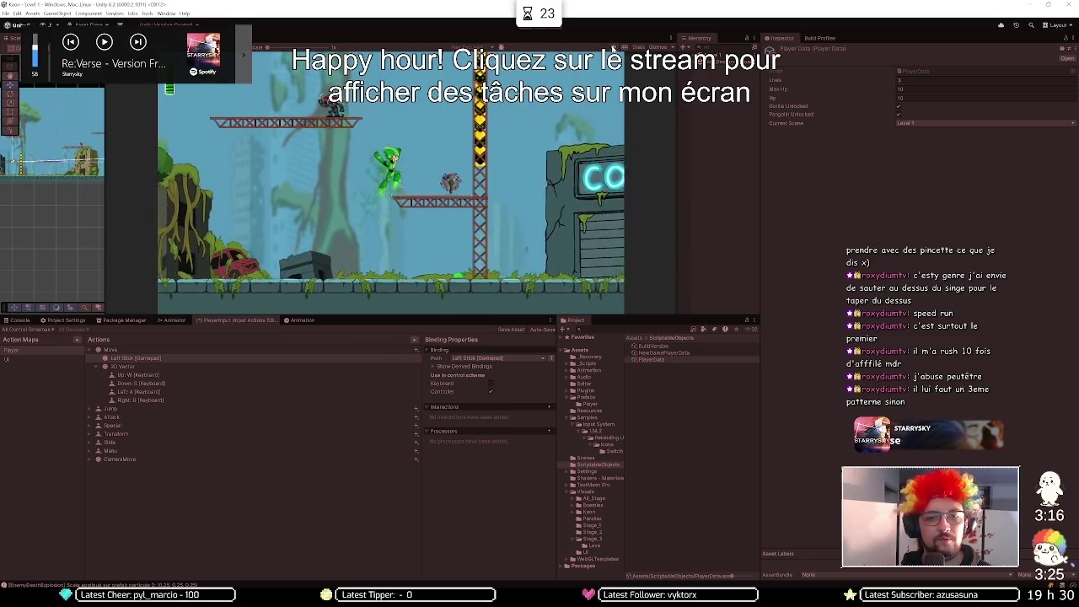
key(space)
key(space)
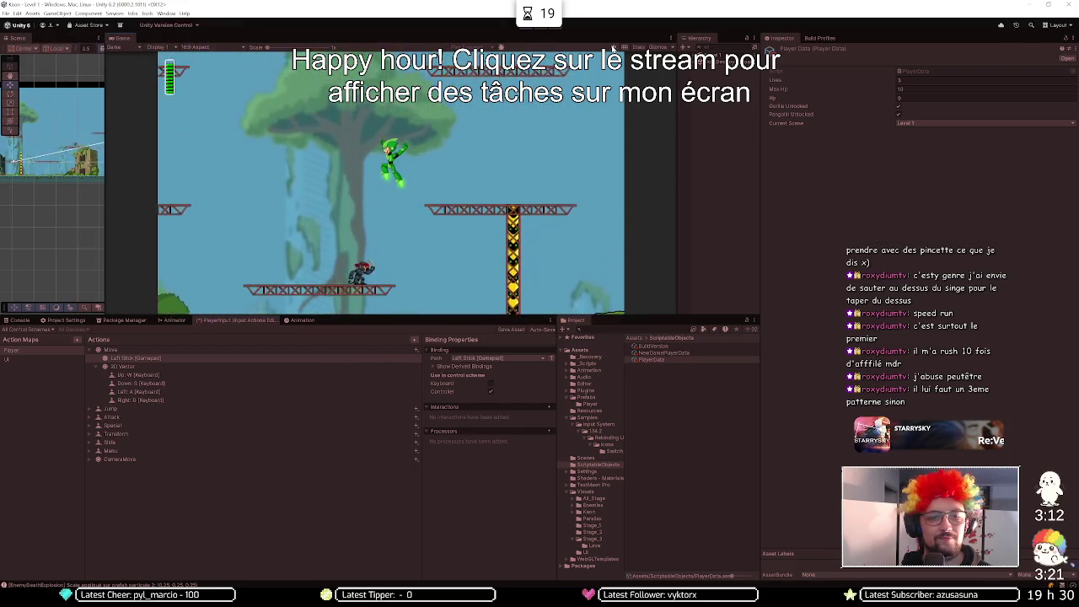
key(space)
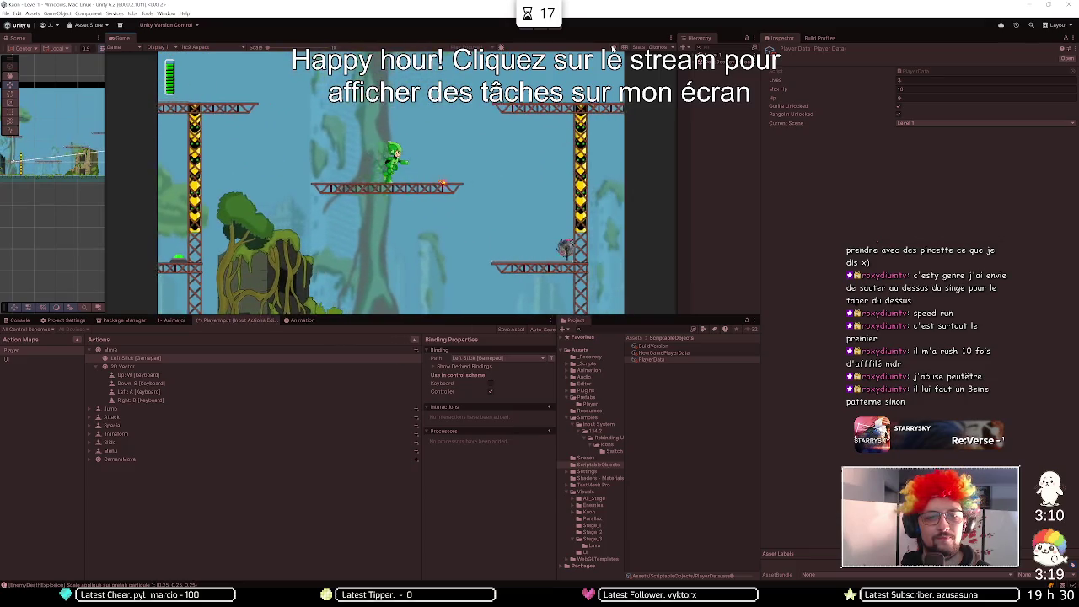
key(space)
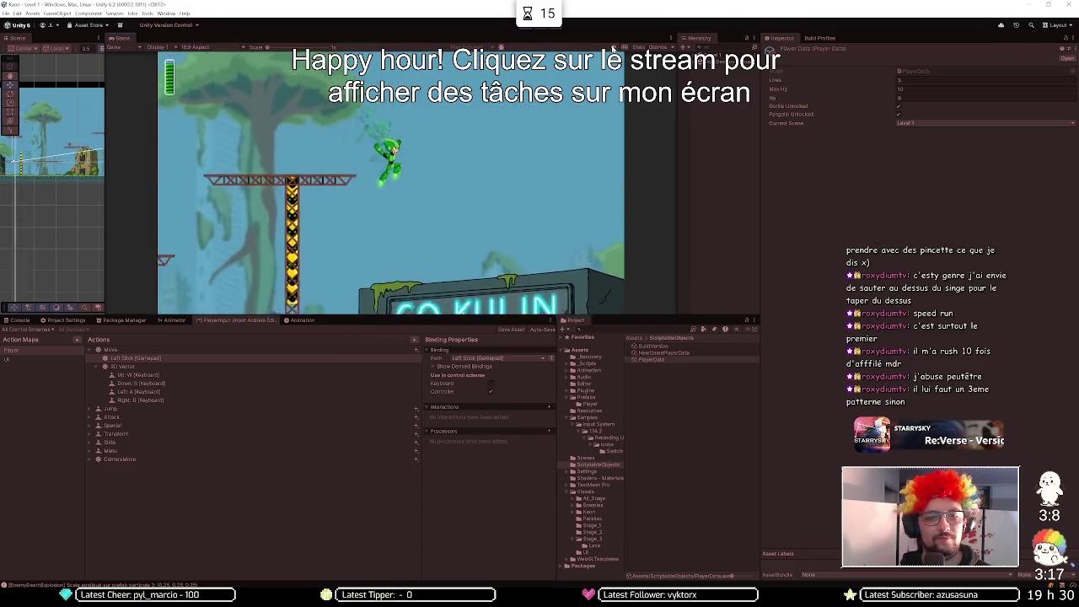
key(d)
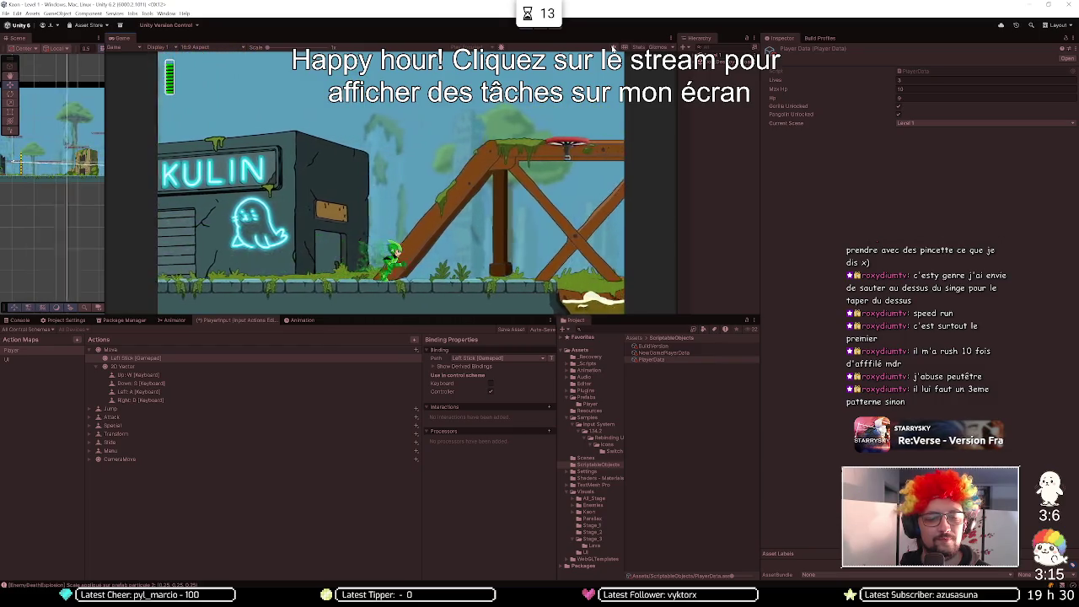
key(d)
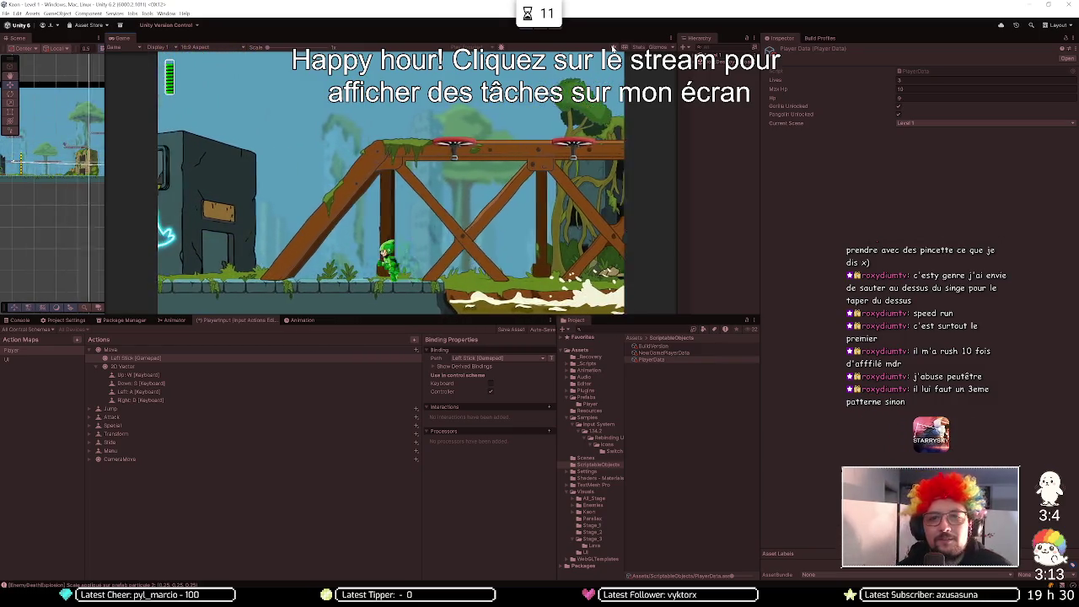
key(a)
key(shift+space)
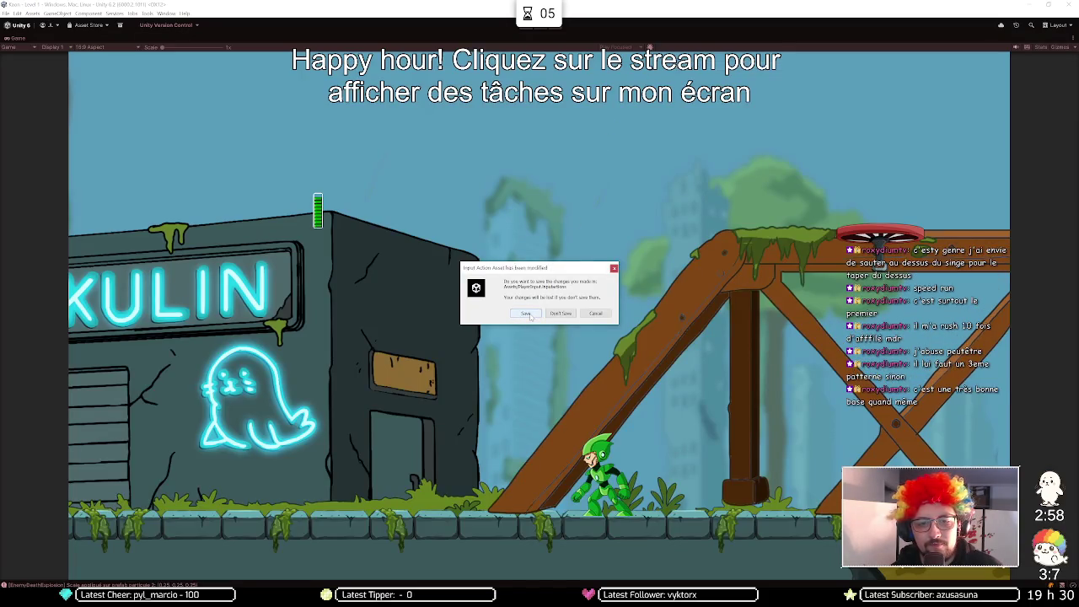
- Save the modified input actions and start fighting G-R1L, dashing and firing around the hole
click(531, 315)
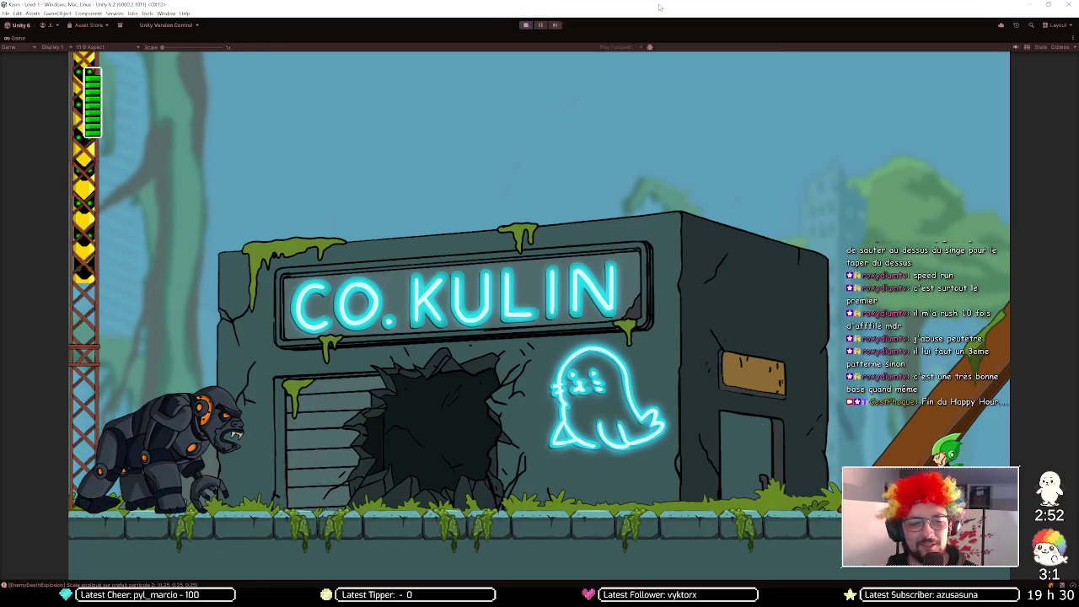
key(Left)
key(Left)
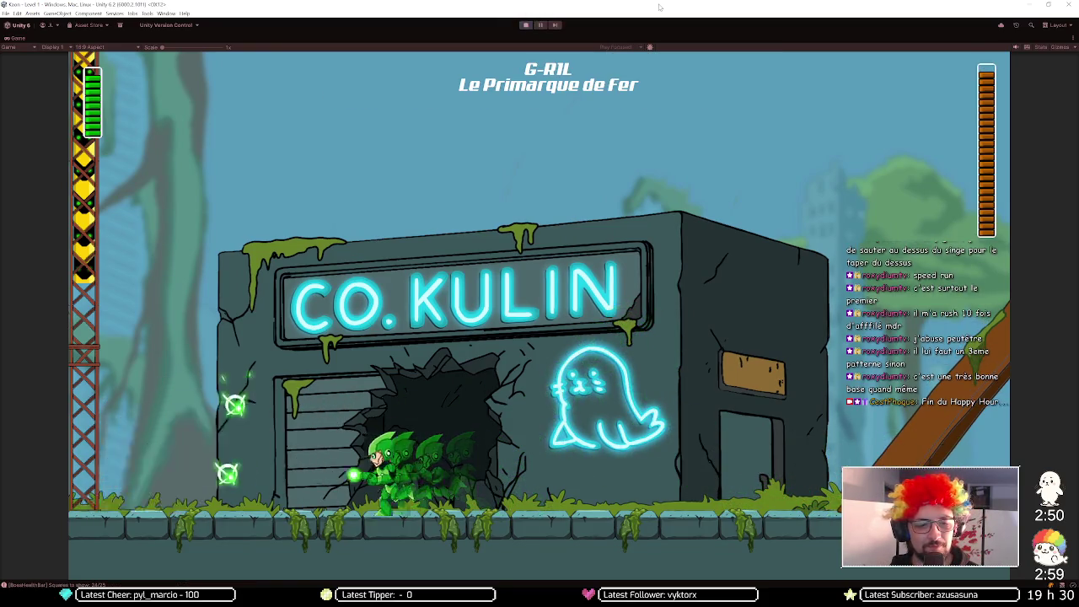
key(Right)
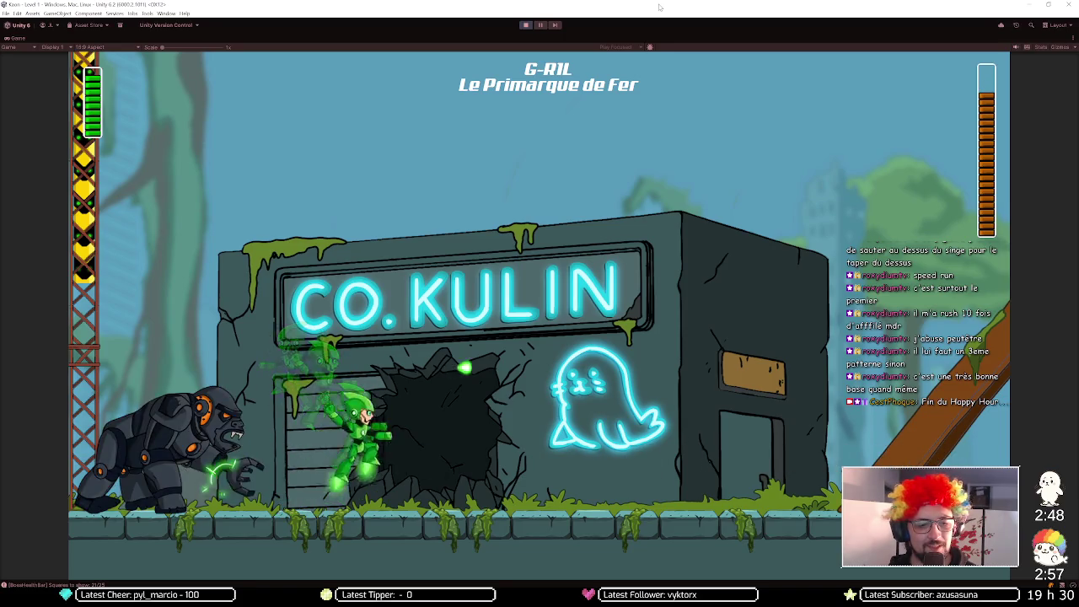
key(Left)
key(Left)
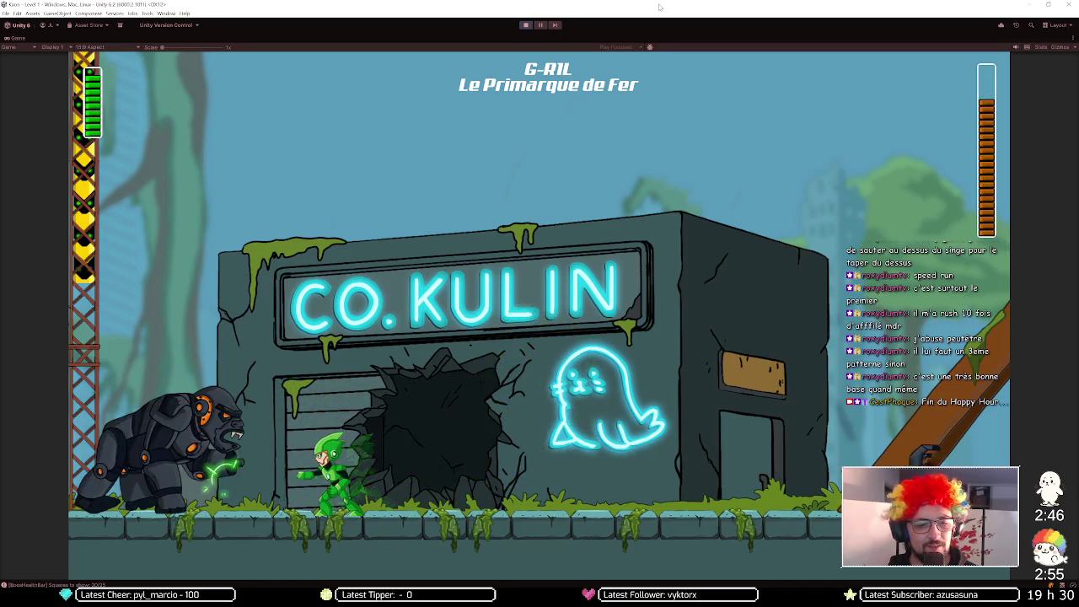
key(Right)
key(space)
key(Left)
key(Right)
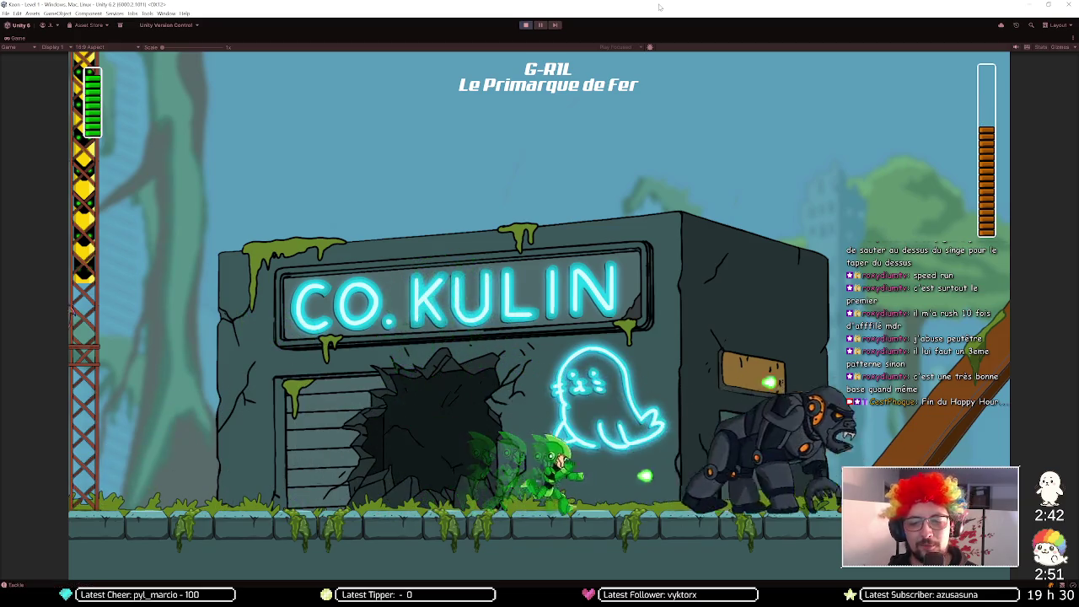
- Keep jumping over G-R1L's charges and shooting until its health bar is nearly empty
key(Left)
key(space)
key(Left)
key(space)
key(Left)
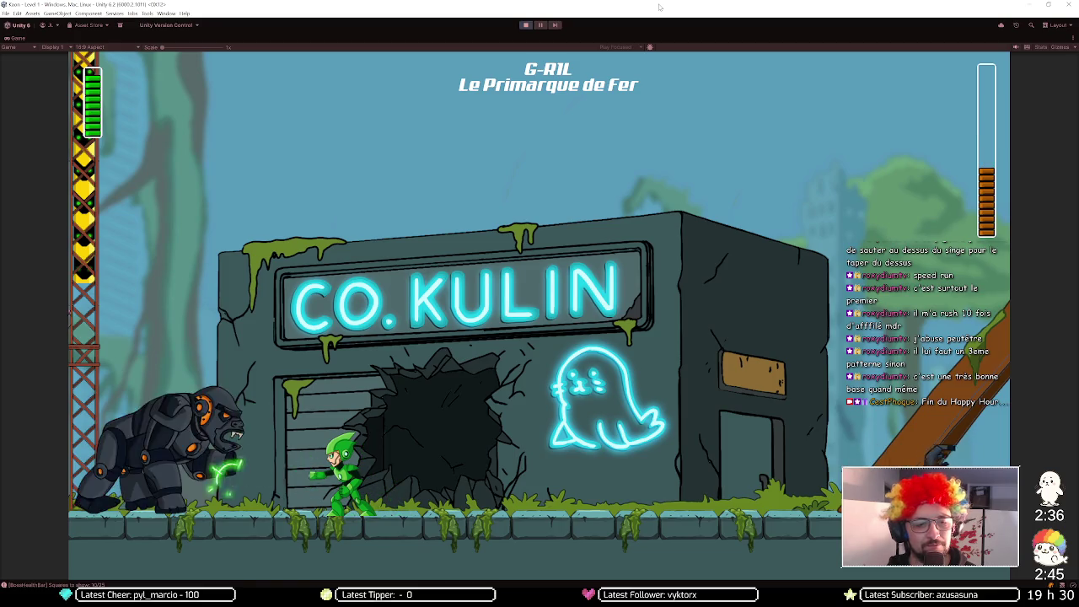
key(Right)
key(space)
key(Right)
key(Left)
key(space)
key(Left)
key(Left)
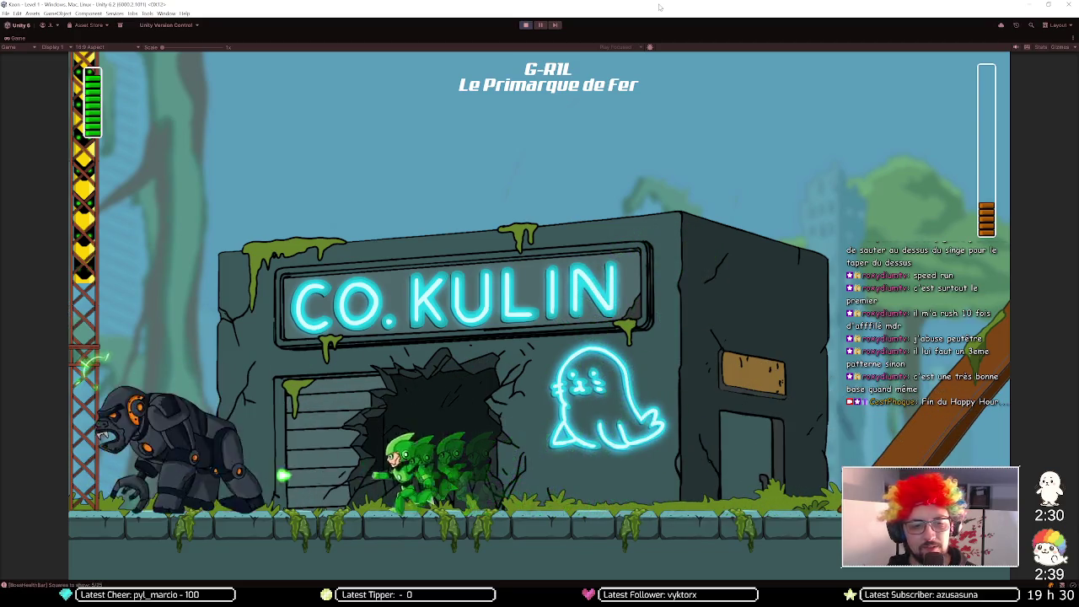
key(space)
key(Left)
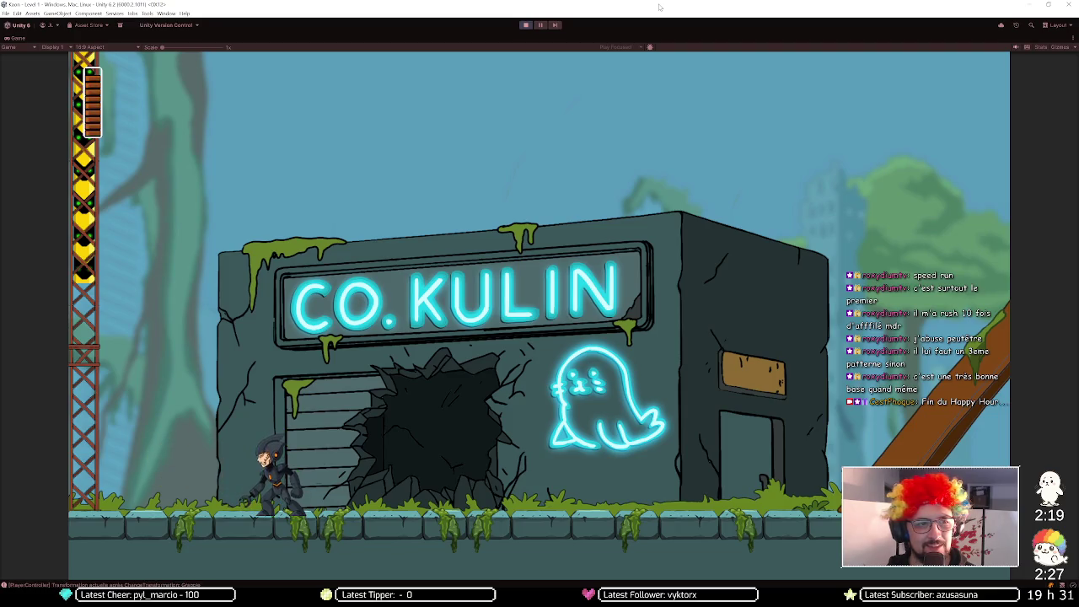
- Dismiss the new-power popup and jet-jump between the CO.KULIN building and the wooden ramp
key(Escape)
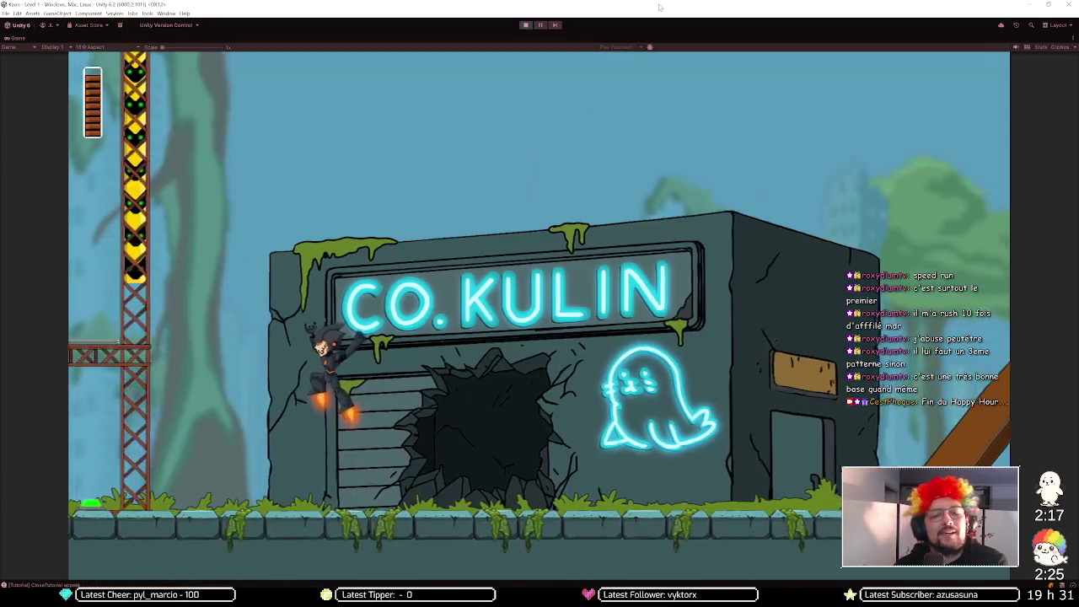
key(space)
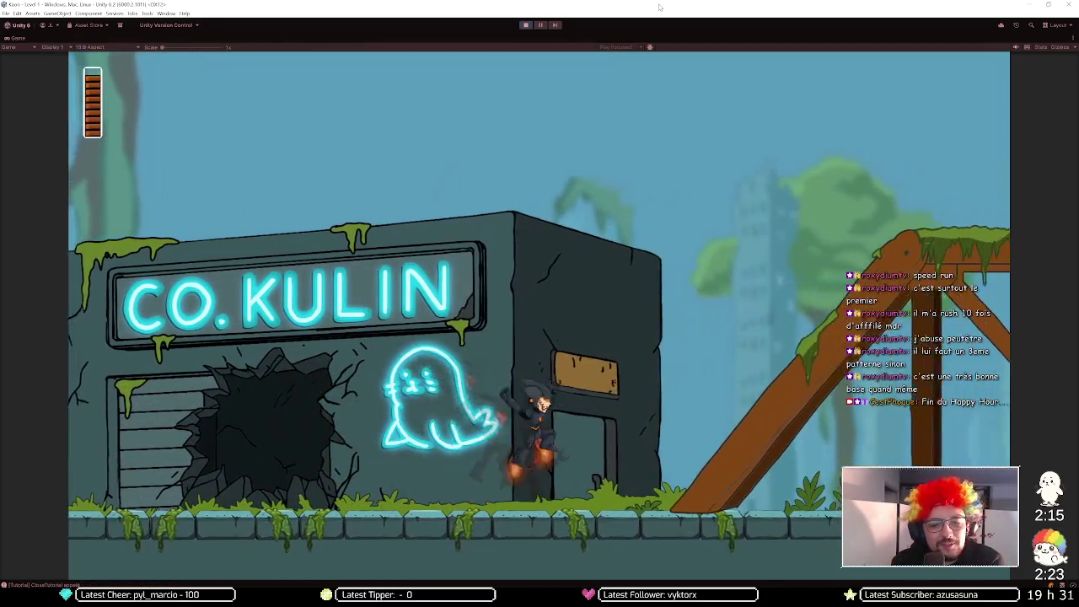
key(Left)
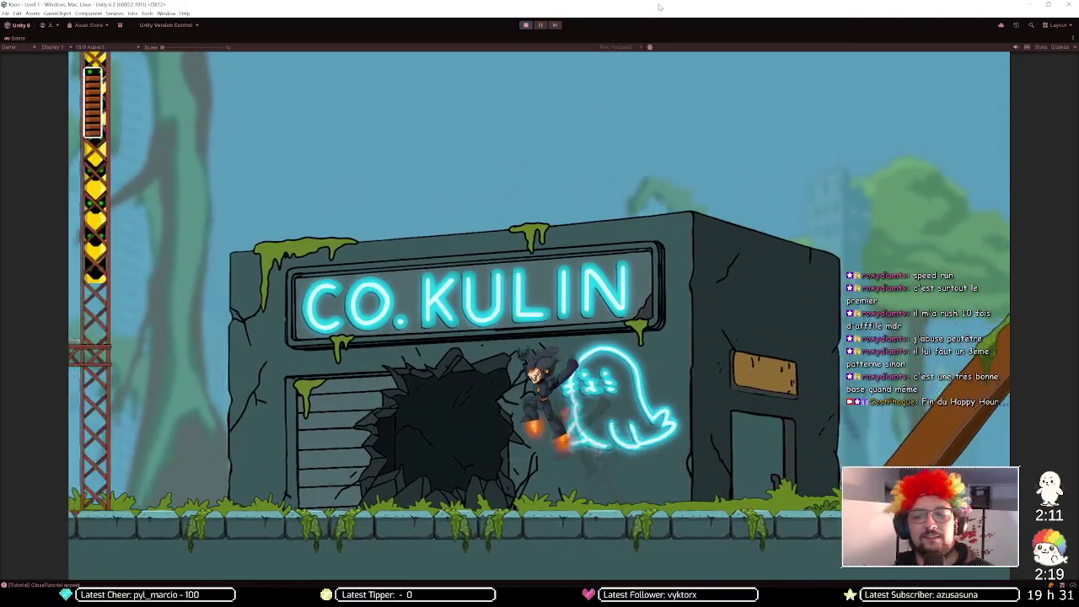
key(Right)
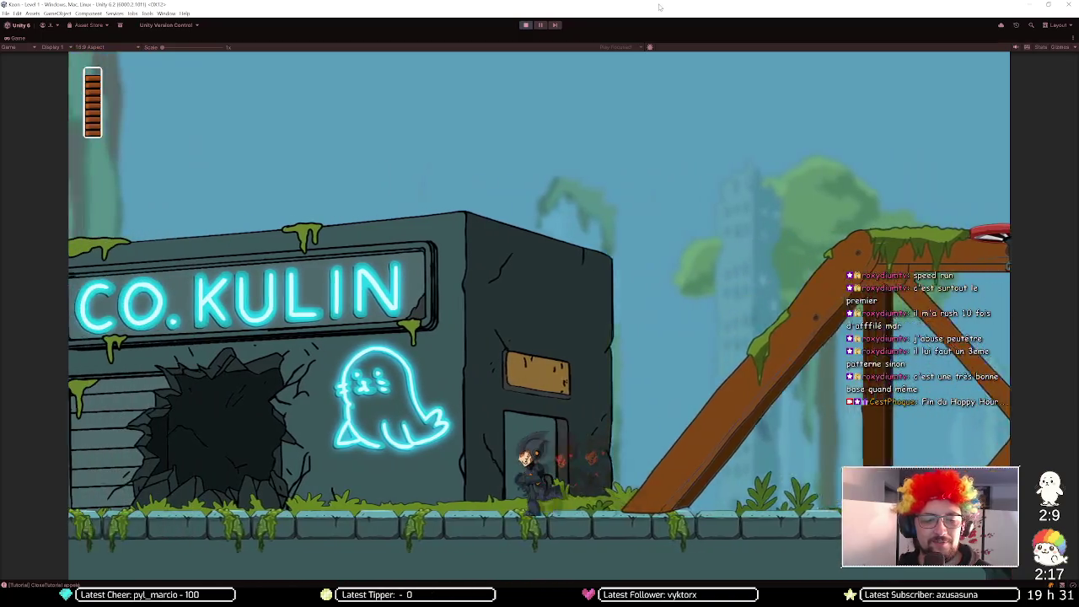
key(Left)
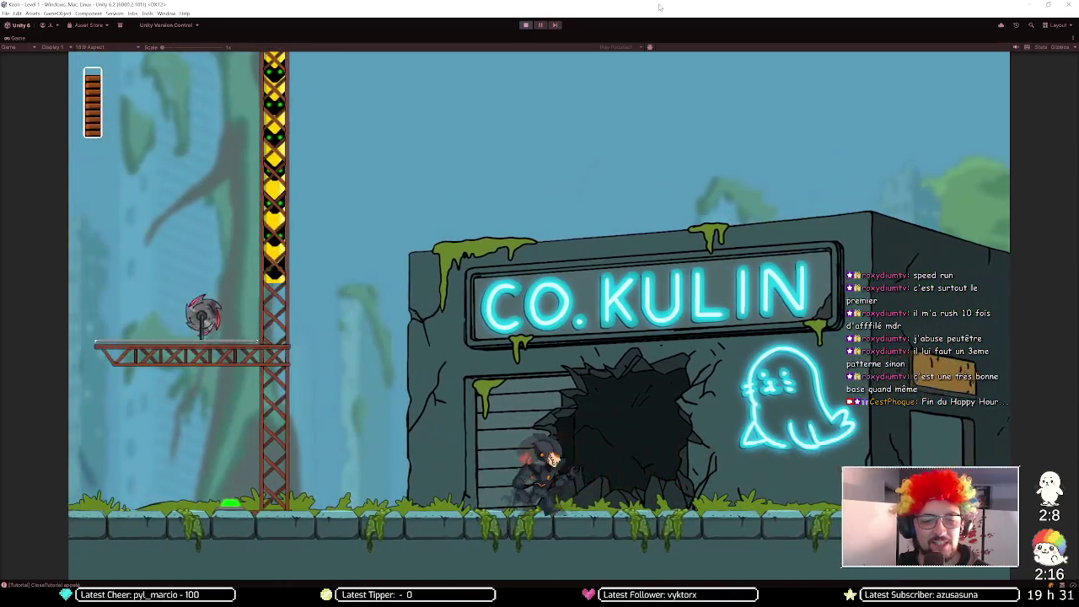
key(space)
key(Right)
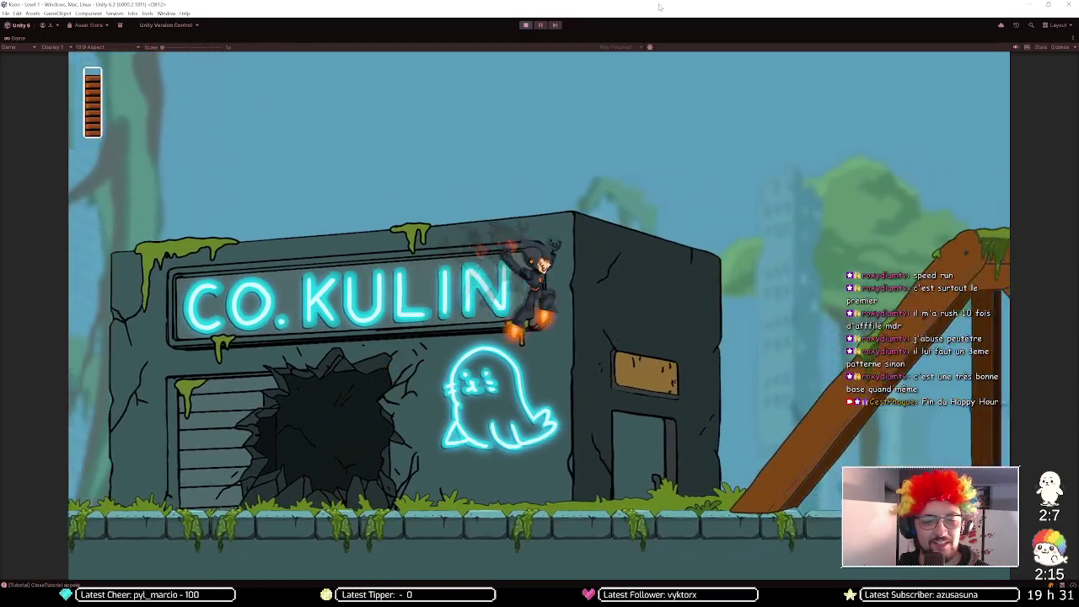
key(Left)
- Keep jet-jumping around the wall hole and CO.KULIN sign, then run past the ghost sign
key(space)
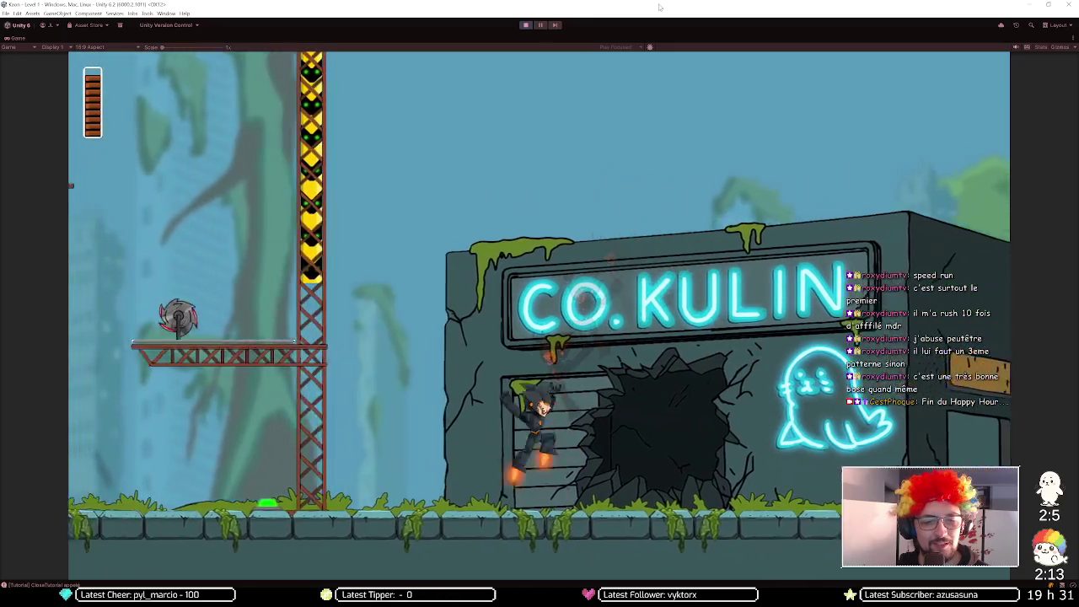
key(Right)
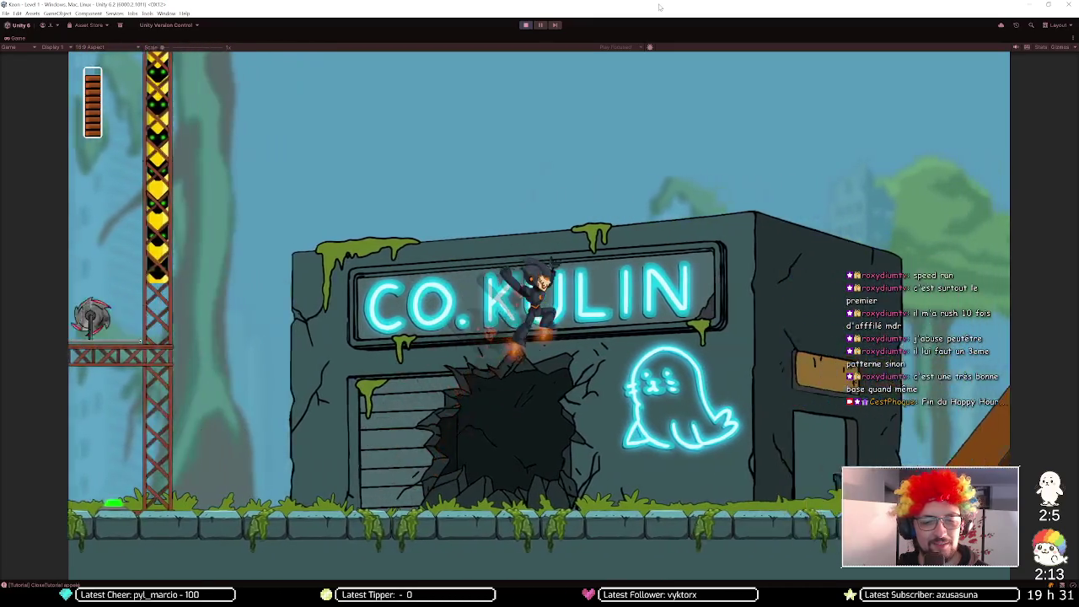
key(space)
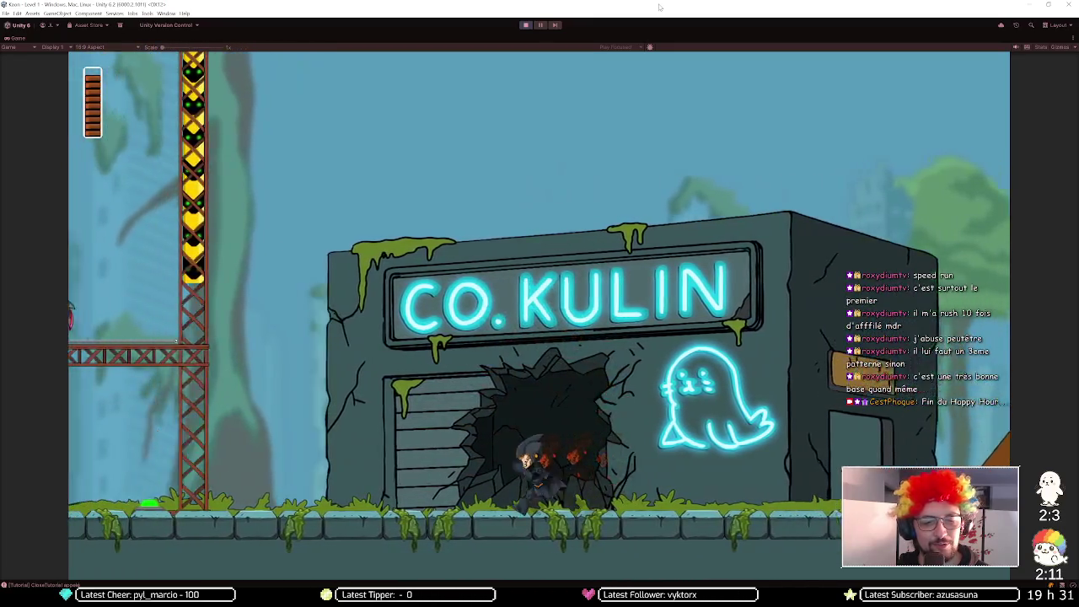
key(space)
key(Left)
key(space)
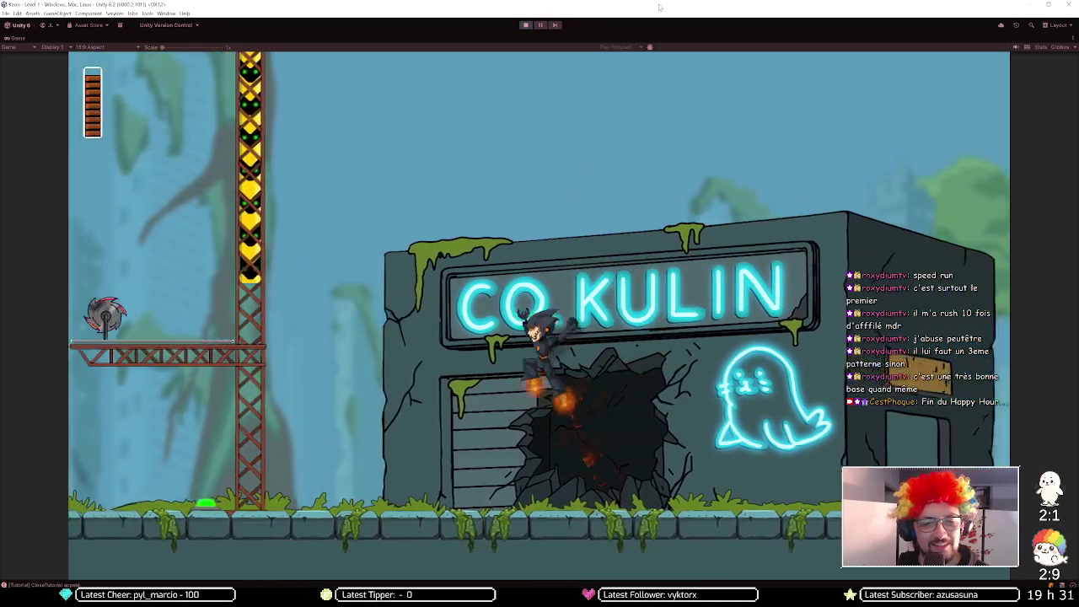
key(Right)
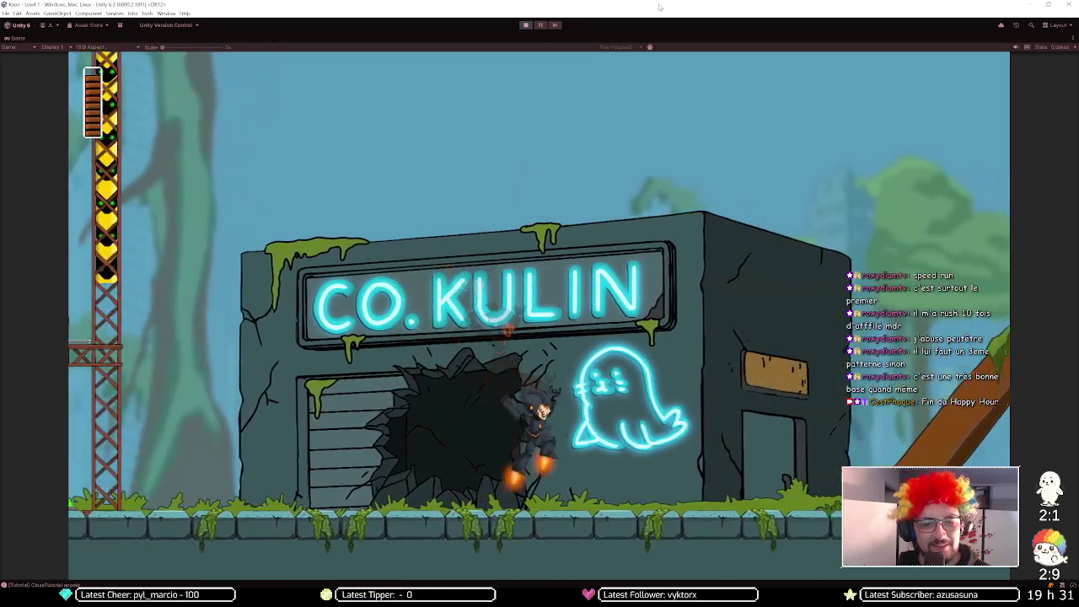
key(space)
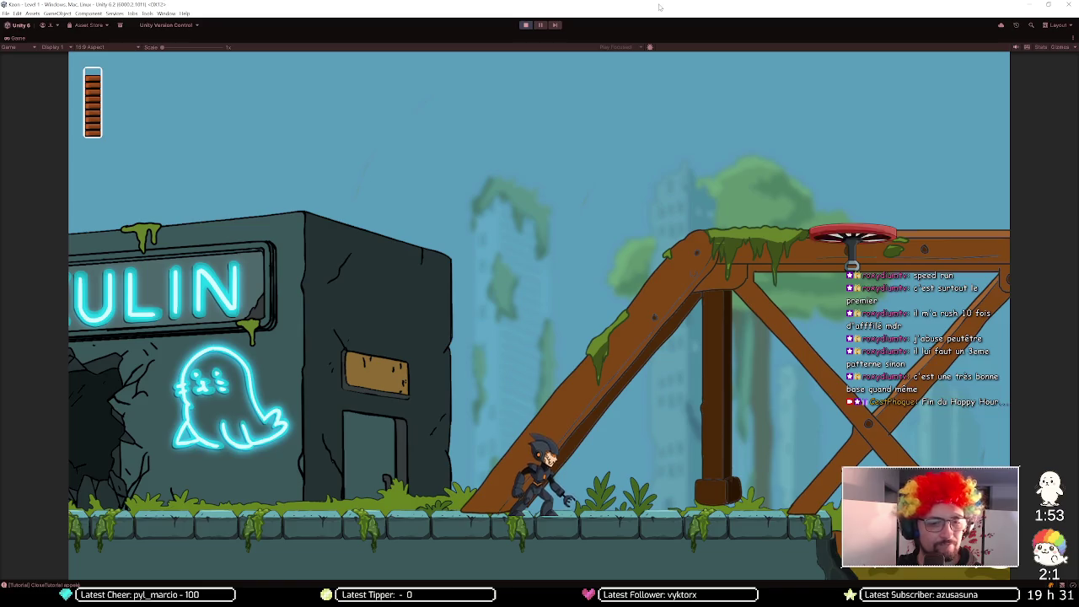
key(Left)
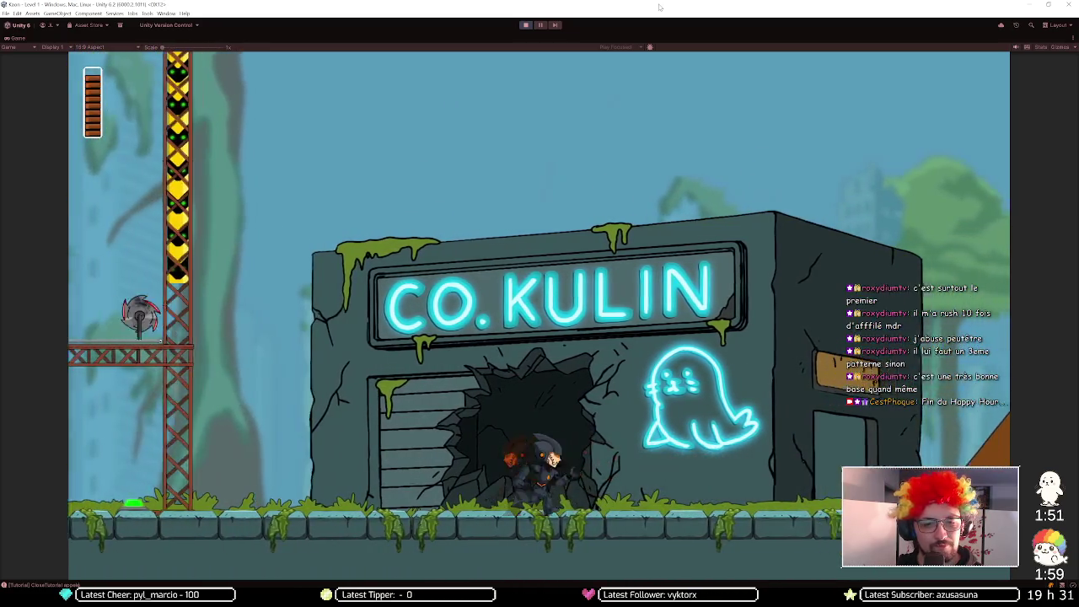
key(Right)
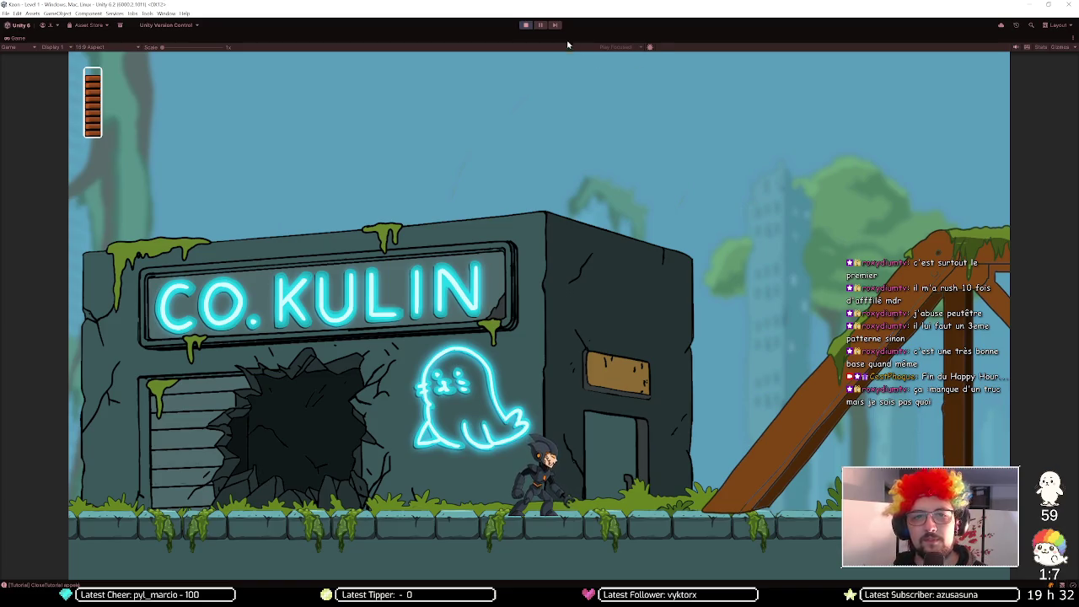
- Restore the full editor layout, then switch to Chrome and open a new tab
key(shift+space)
key(alt+Tab)
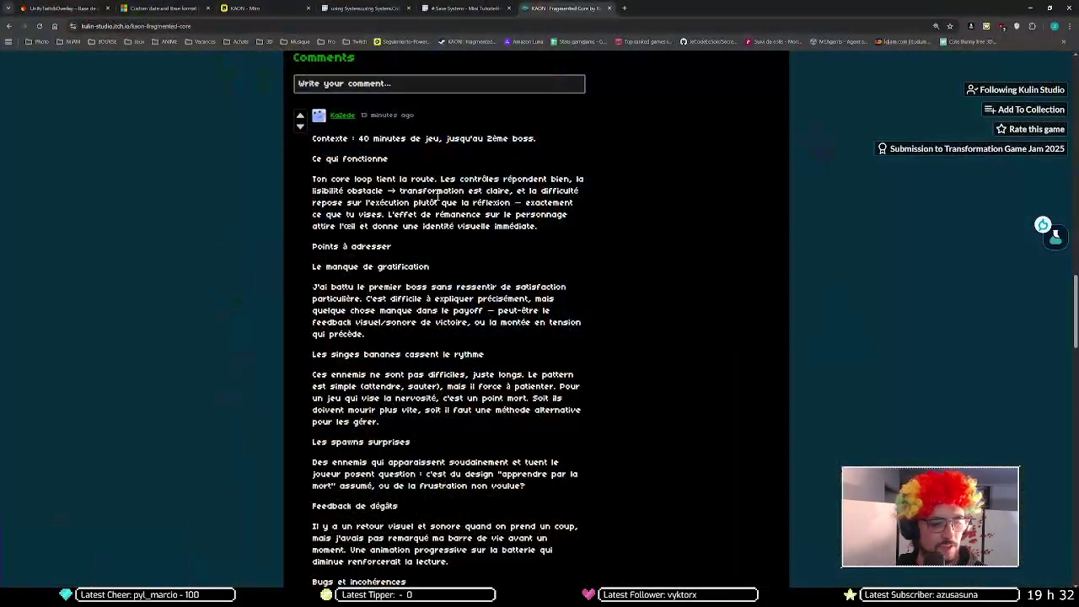
key(ctrl+t)
- Search Google for 'megaman unlick' and scroll through the results
text(megaman)
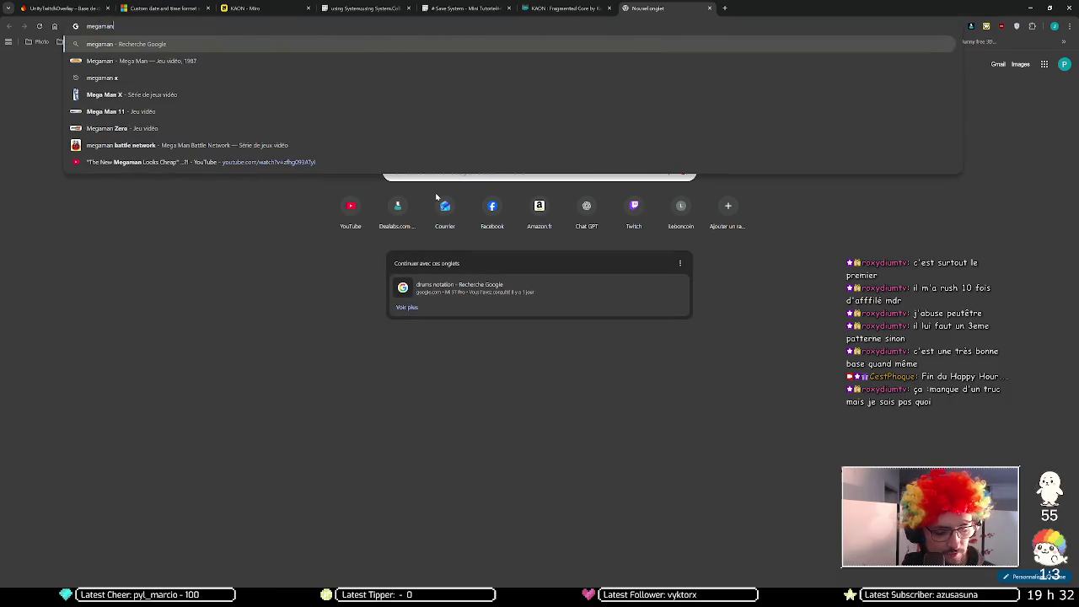
text( unlick)
key(Return)
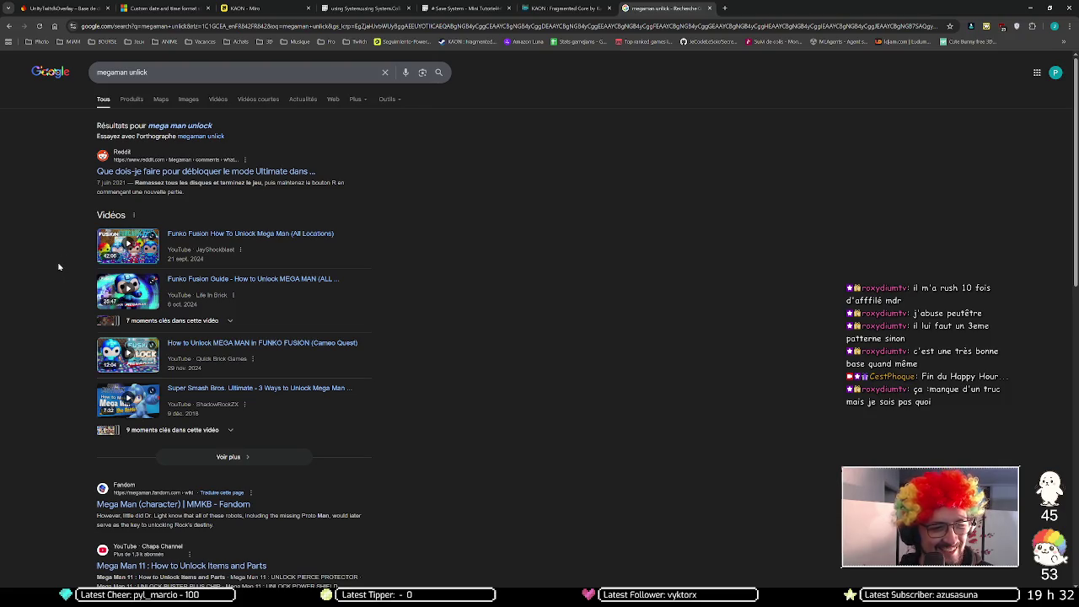
scroll(58, 268, down, 2)
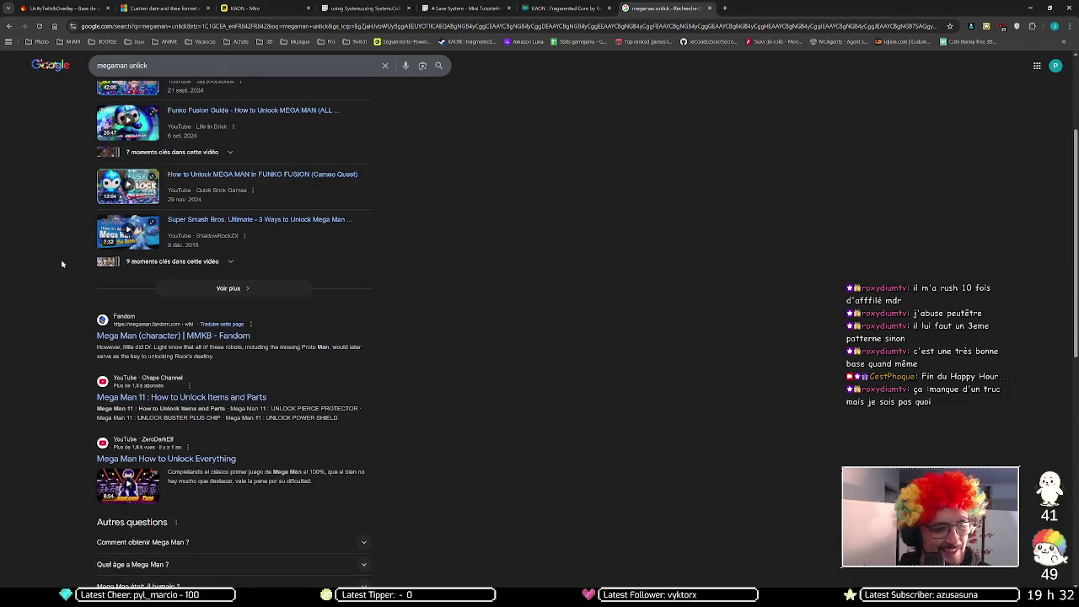
scroll(61, 260, down, 2)
scroll(61, 285, down, 3)
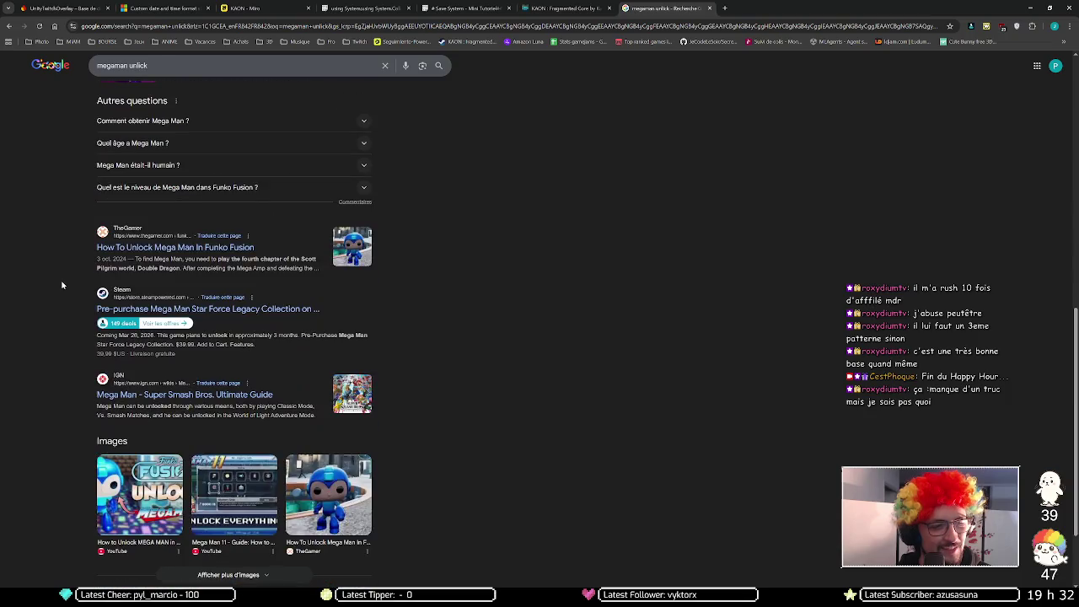
scroll(65, 267, up, 8)
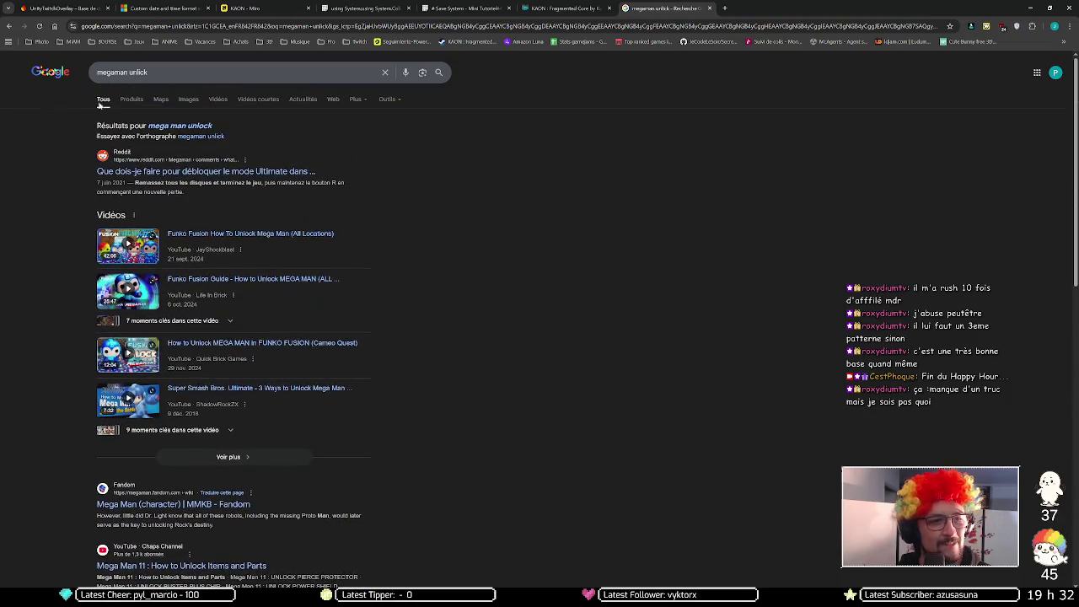
- Correct the query to 'megaman 11' and run the search again
click(150, 73)
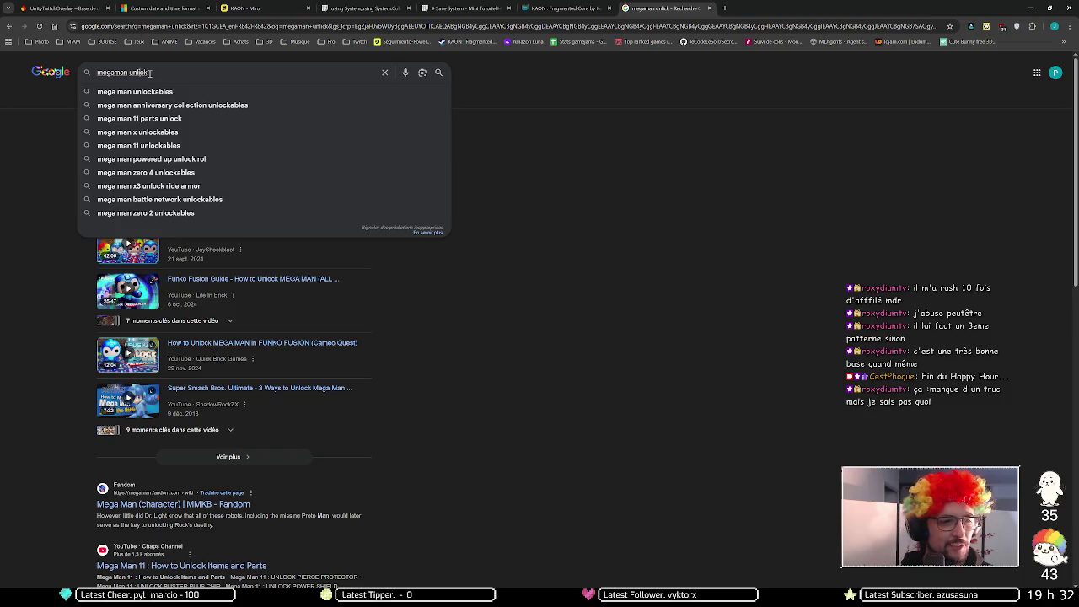
double_click(150, 72)
key(BackSpace)
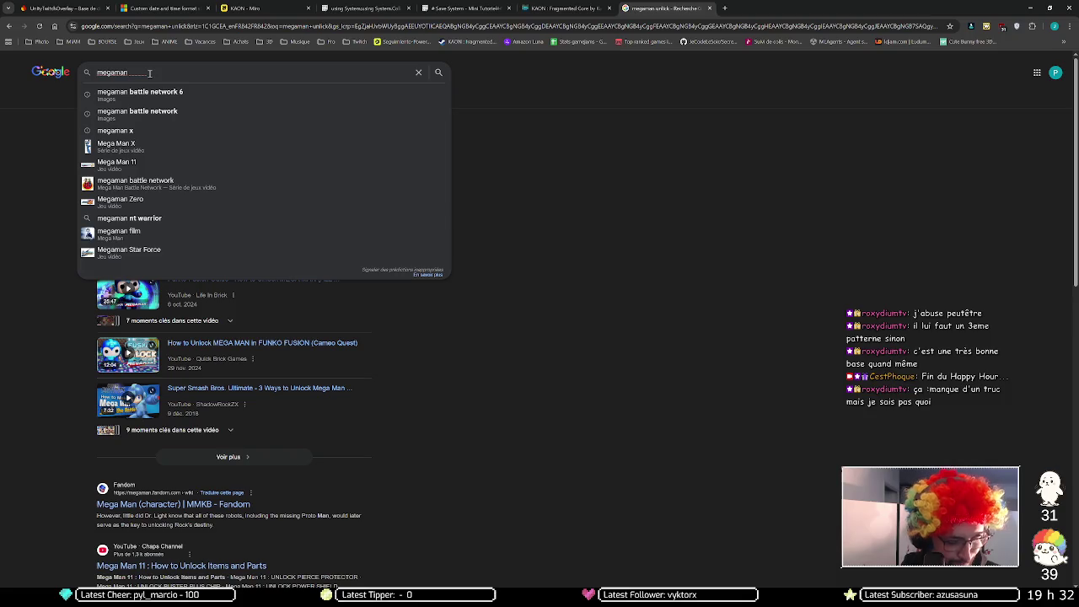
text(boss)
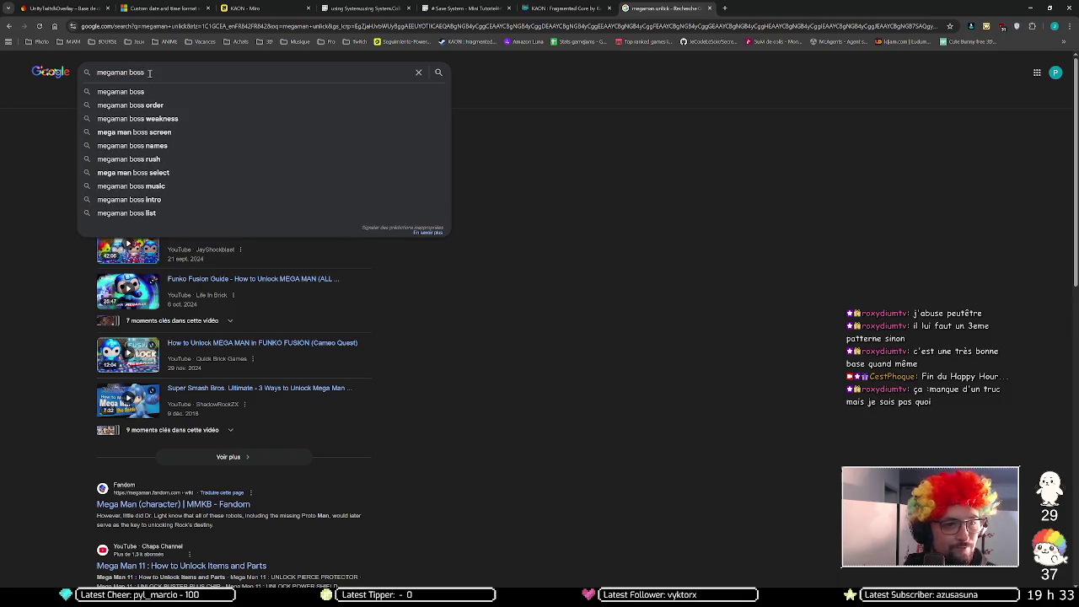
key(BackSpace)
key(BackSpace)
key(BackSpace)
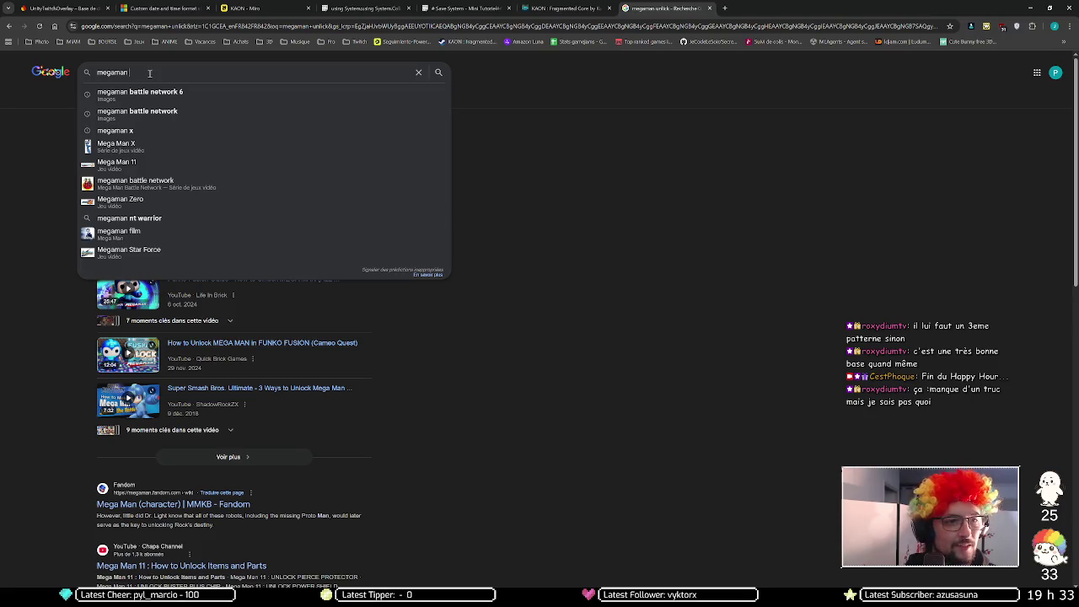
text(11)
key(Return)
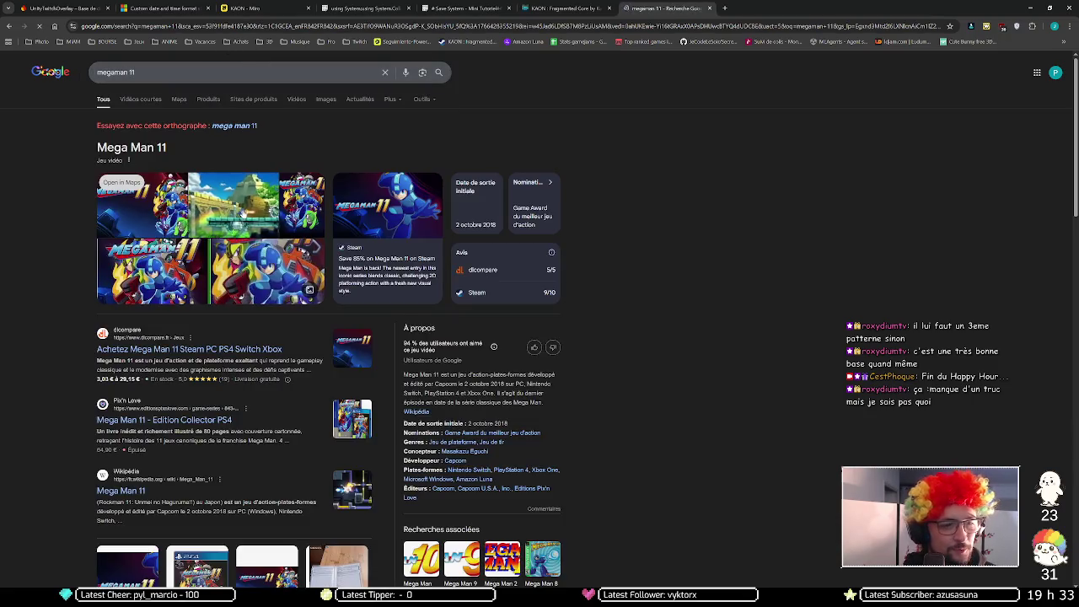
- Scroll down to the videos and play the first Mega Man 11 let's-play
scroll(78, 464, down, 5)
scroll(81, 338, down, 5)
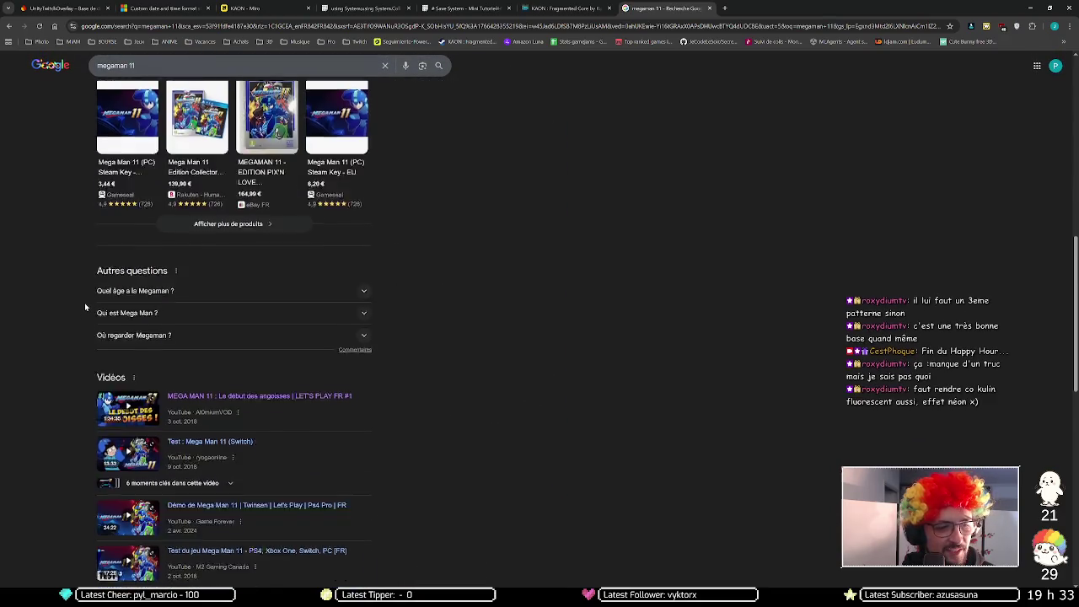
click(118, 311)
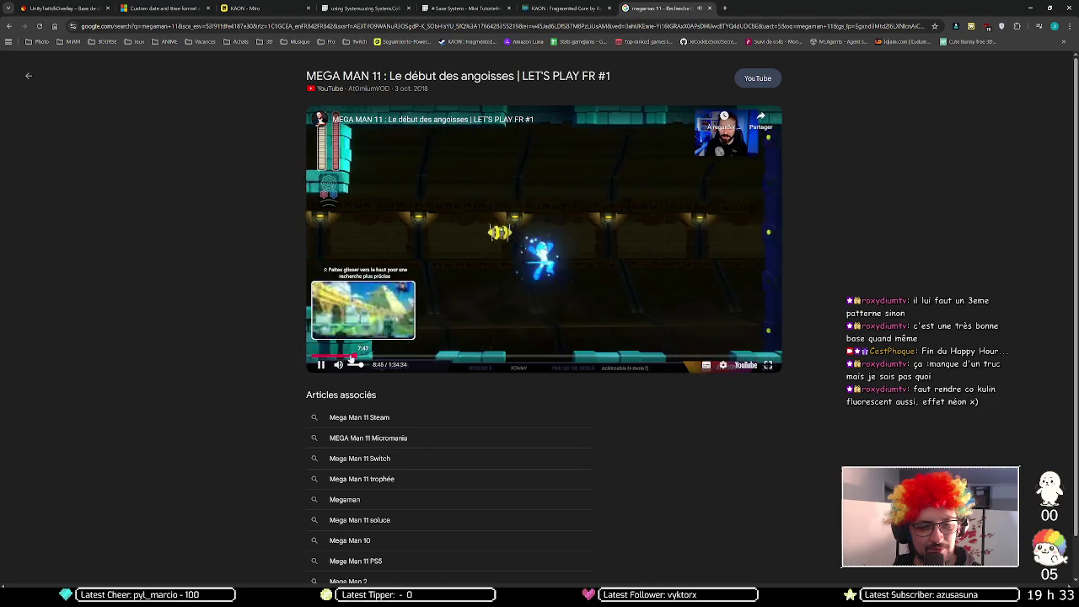
- Jump the Mega Man 11 video to about 8:08, then skip forward and back five seconds at a time
click(354, 359)
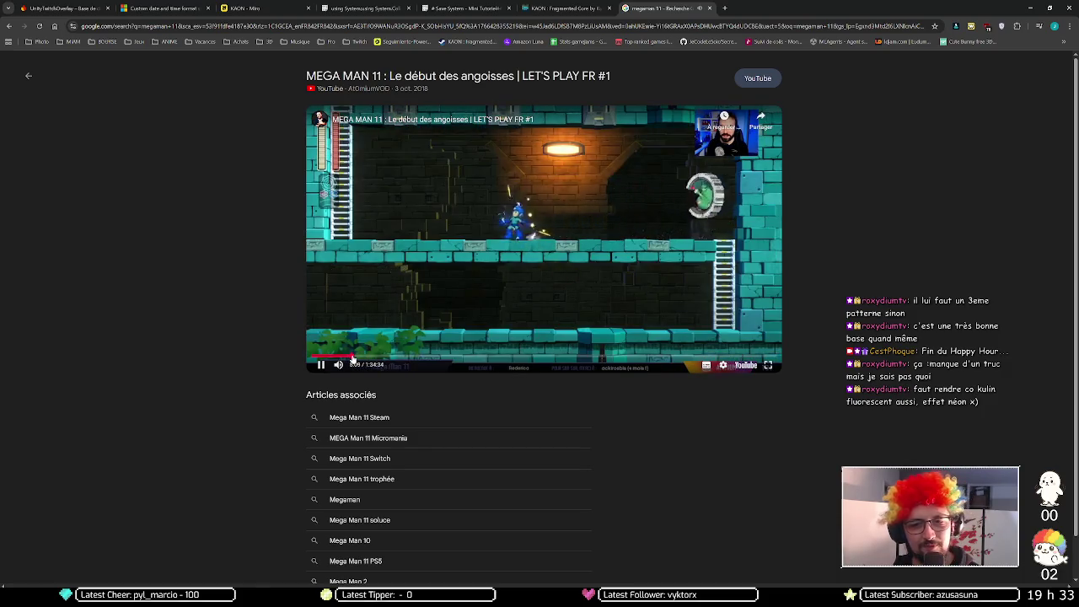
key(Right)
key(Right)
key(Right)
key(Right)
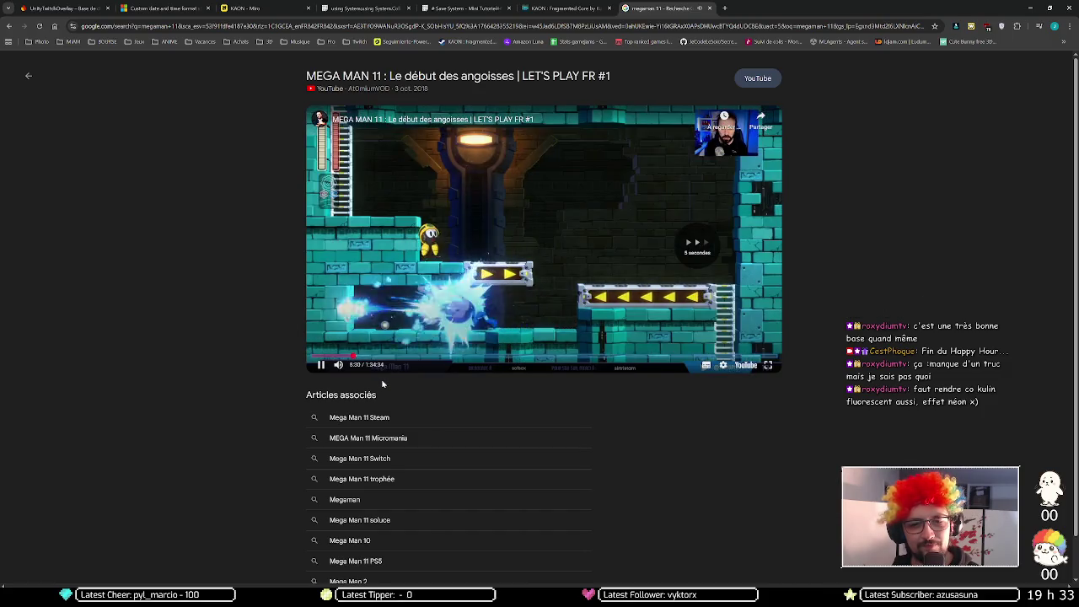
key(Right)
key(Right)
key(Right)
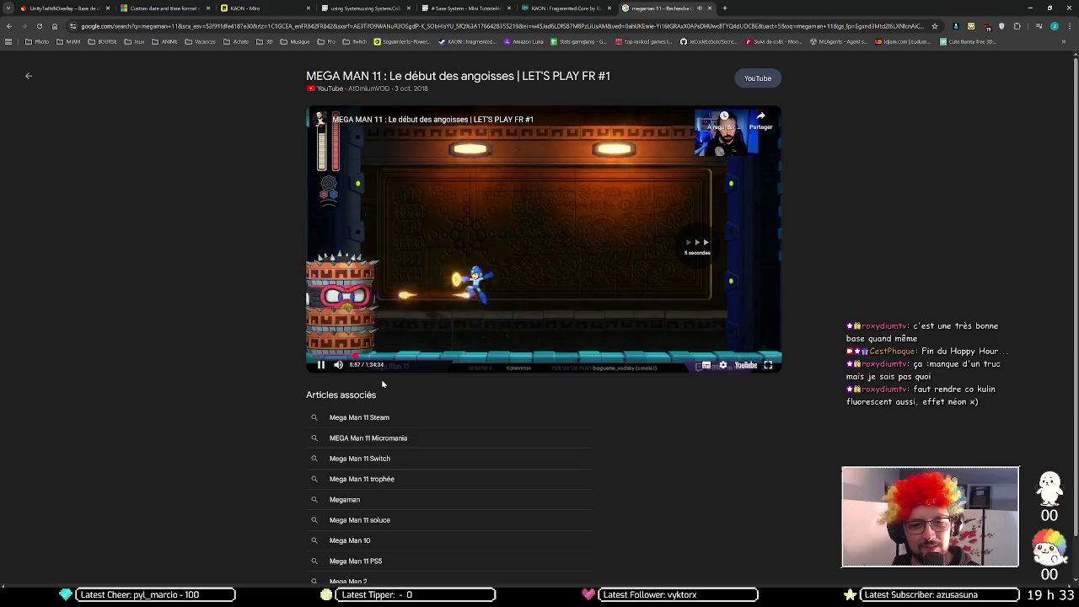
key(Right)
key(Right)
key(Right)
key(Right)
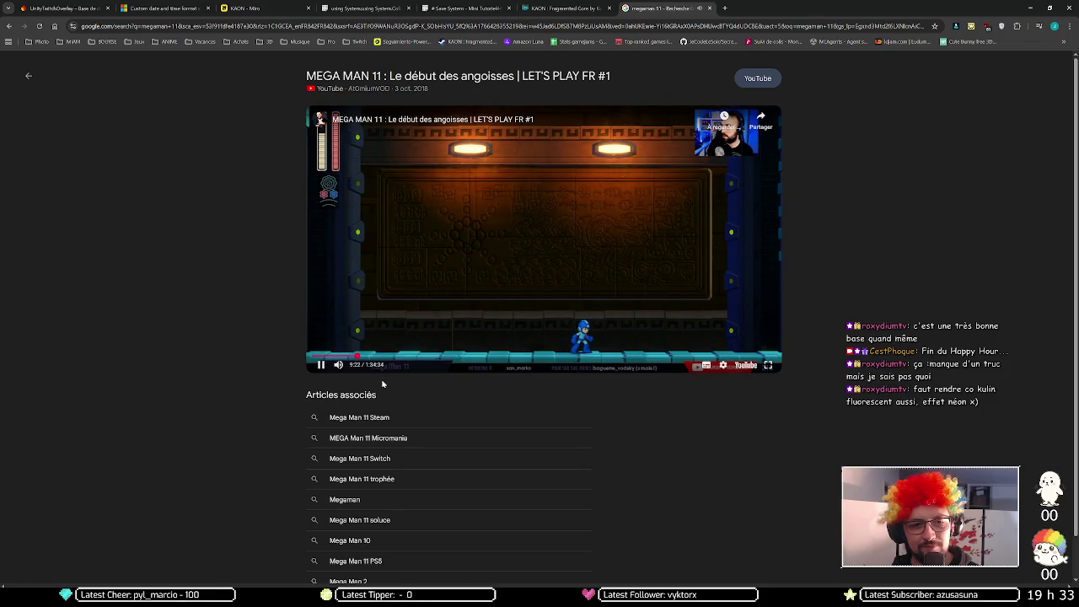
key(Left)
key(Left)
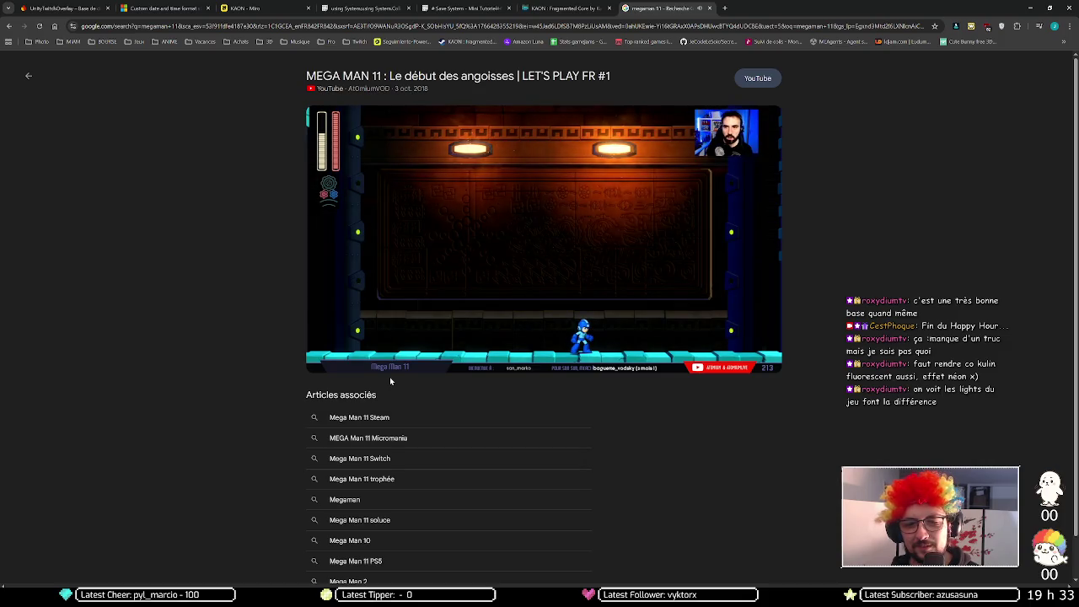
- Skip the Mega Man 11 video ahead from about 11:30 to the stage boss's introduction near 17:44
key(Right)
key(Right)
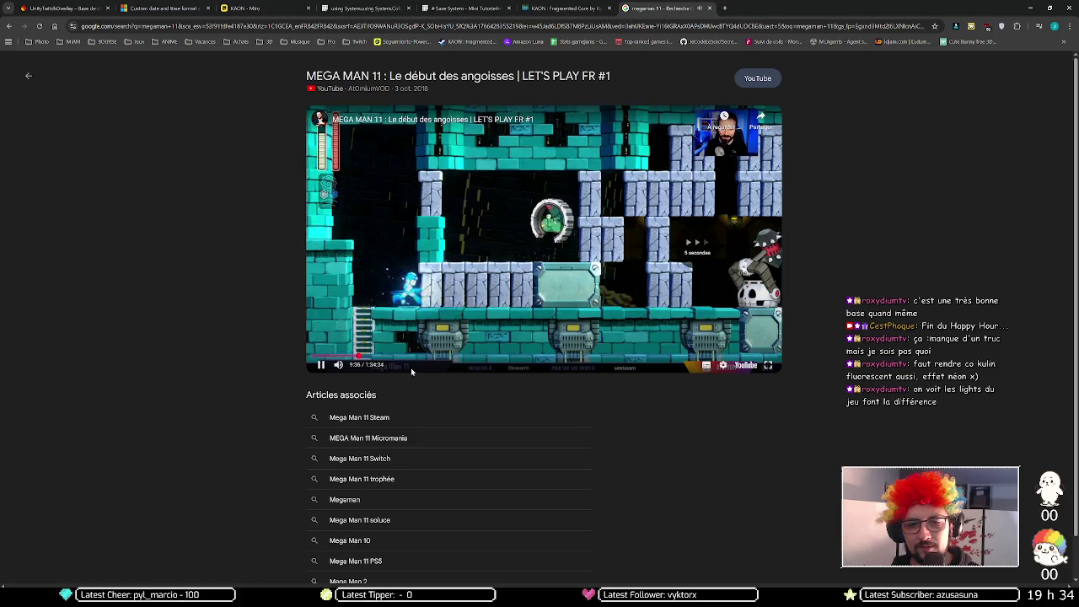
key(Right)
key(Right)
key(Right)
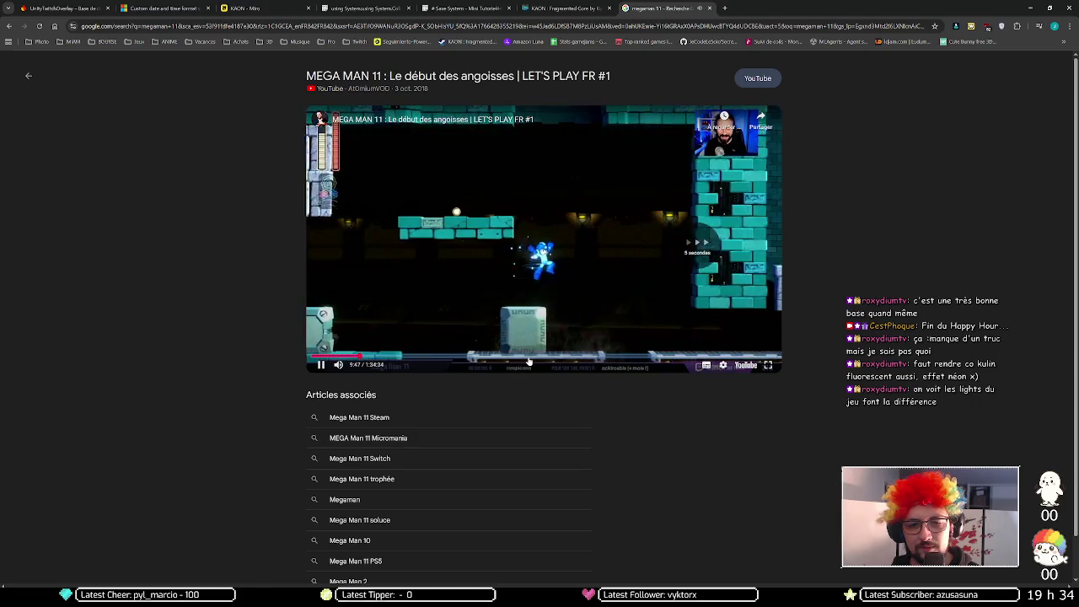
key(Right)
key(Right)
key(Right)
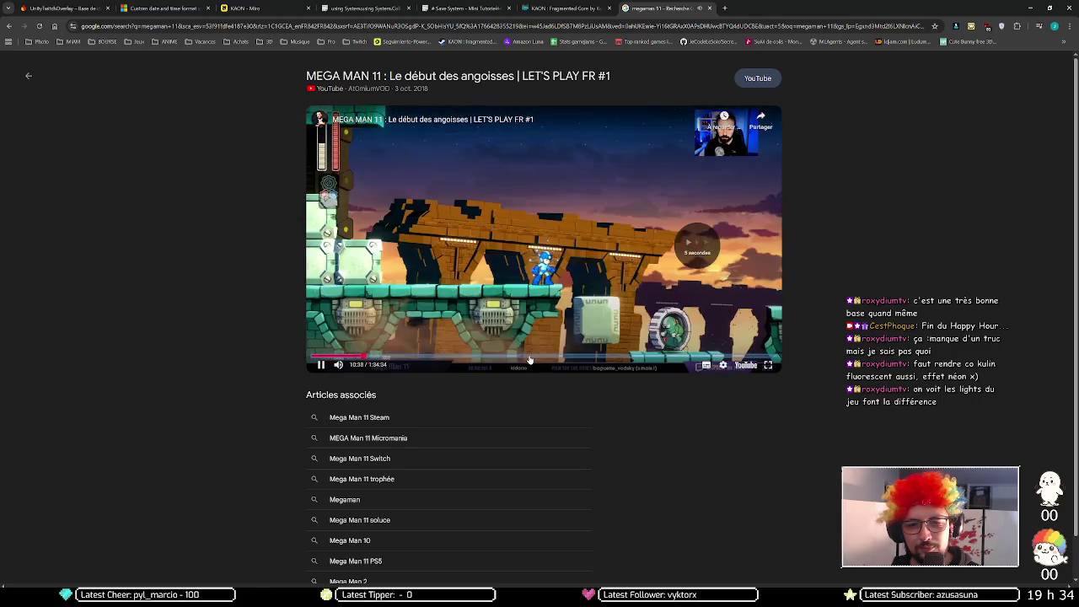
key(Right)
key(Right)
key(Right)
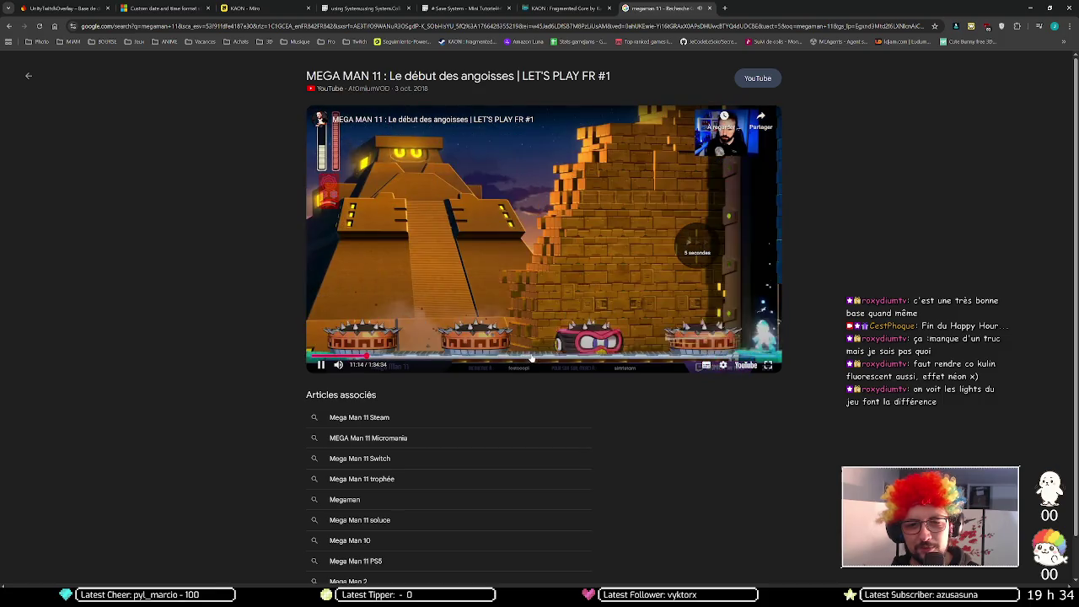
key(Right)
key(Right)
key(Right)
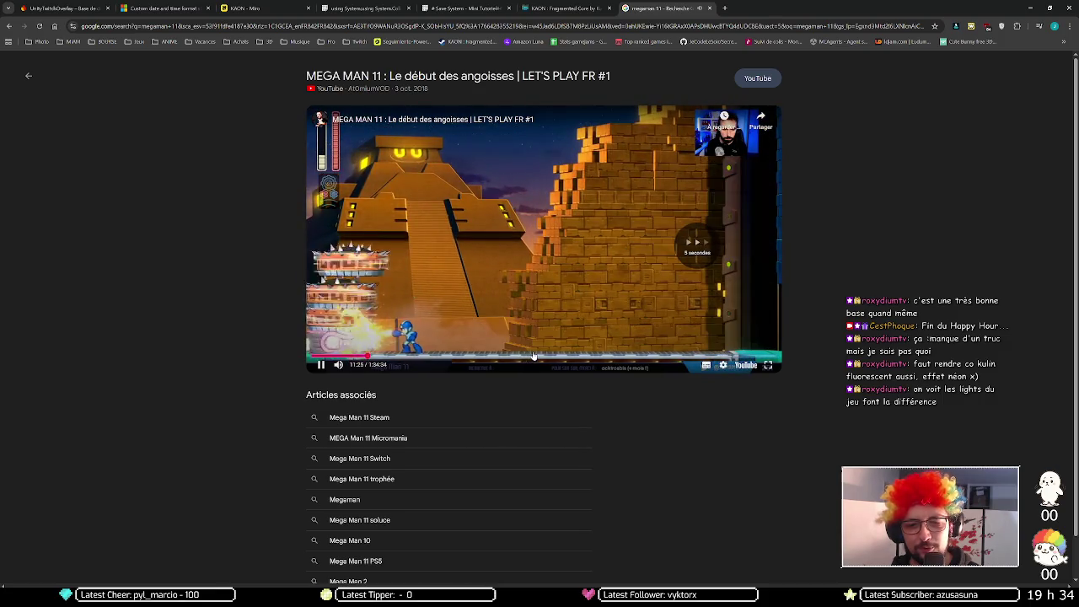
key(Right)
key(Right)
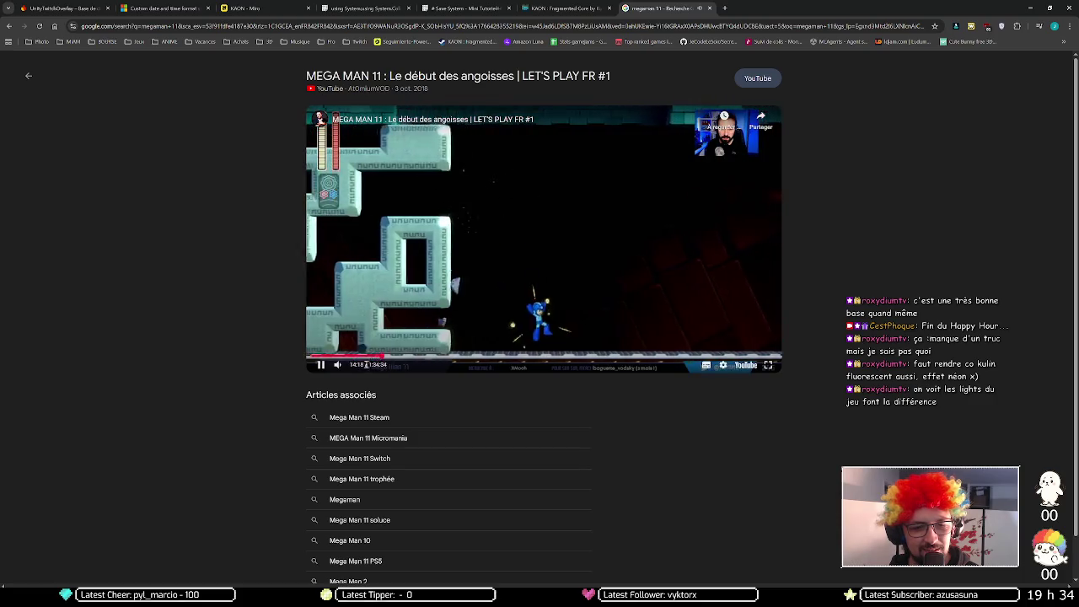
key(Right)
key(Right)
key(Right)
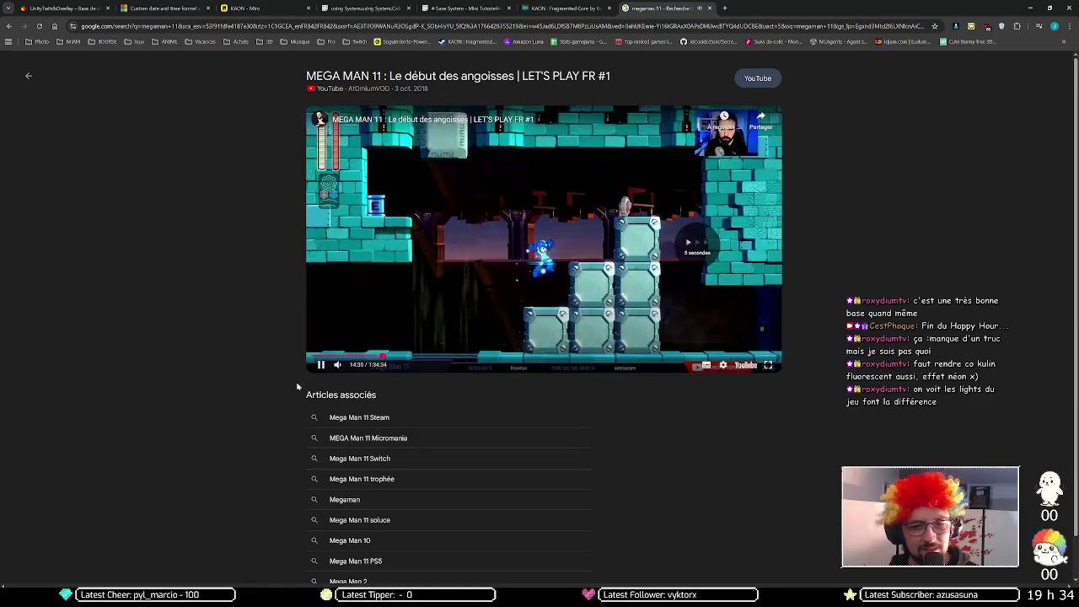
key(Right)
key(Right)
key(Right)
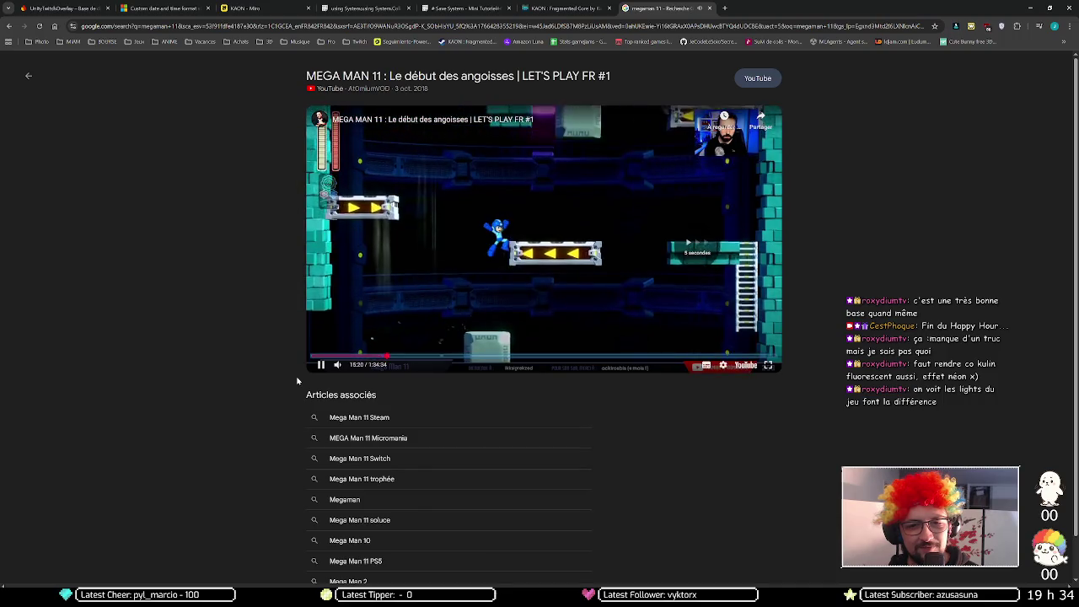
key(Right)
key(Right)
key(Right)
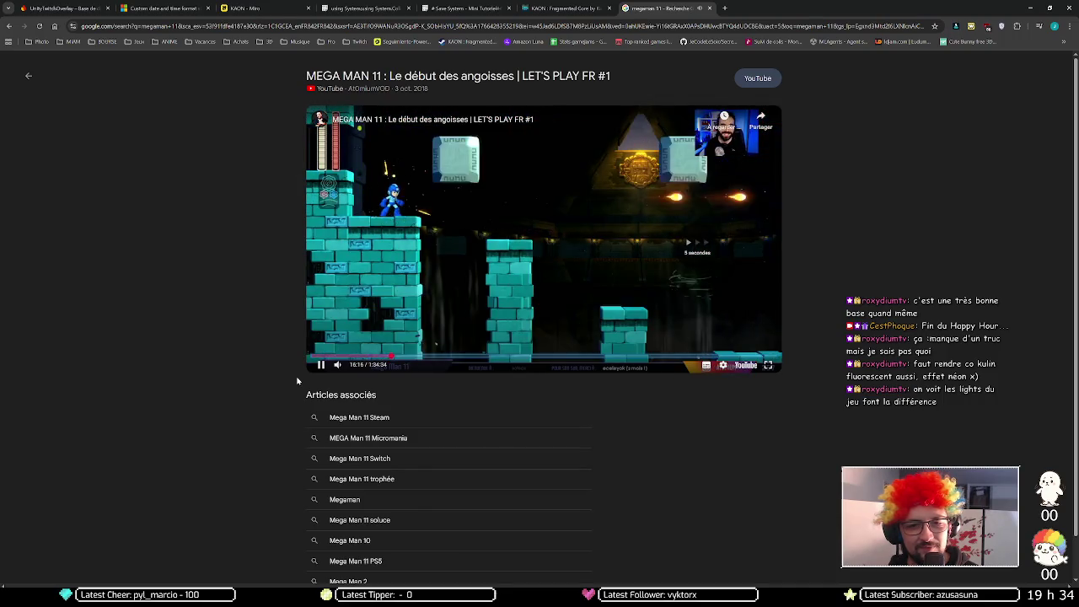
key(Right)
key(Right)
key(Right)
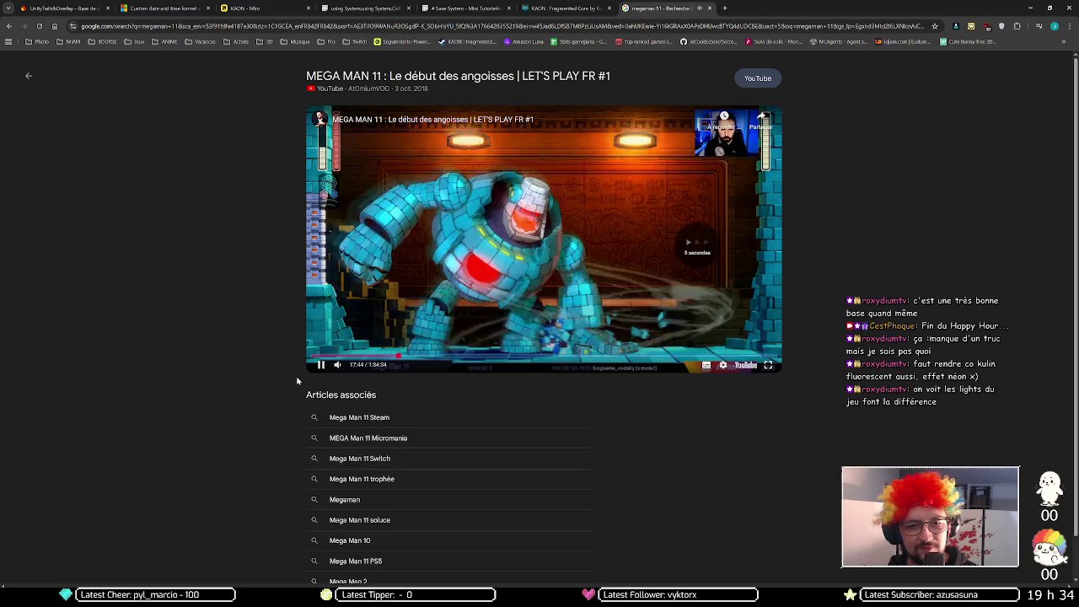
- Skip through the boss fight to 21:00, then rewind to rewatch the boss's death effect
key(Right)
key(Right)
key(Right)
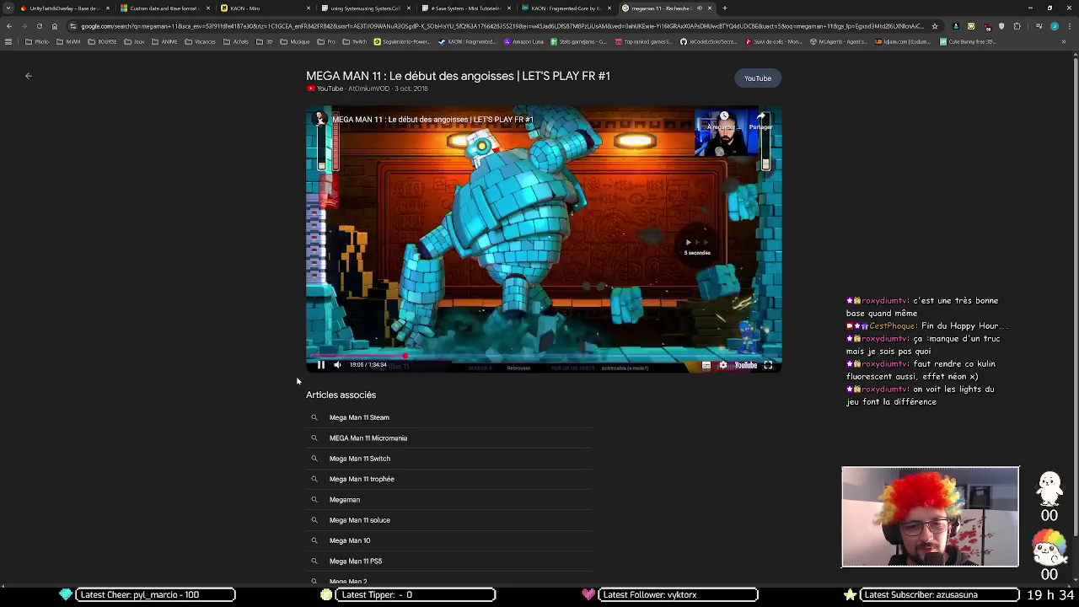
key(Right)
key(Right)
key(Right)
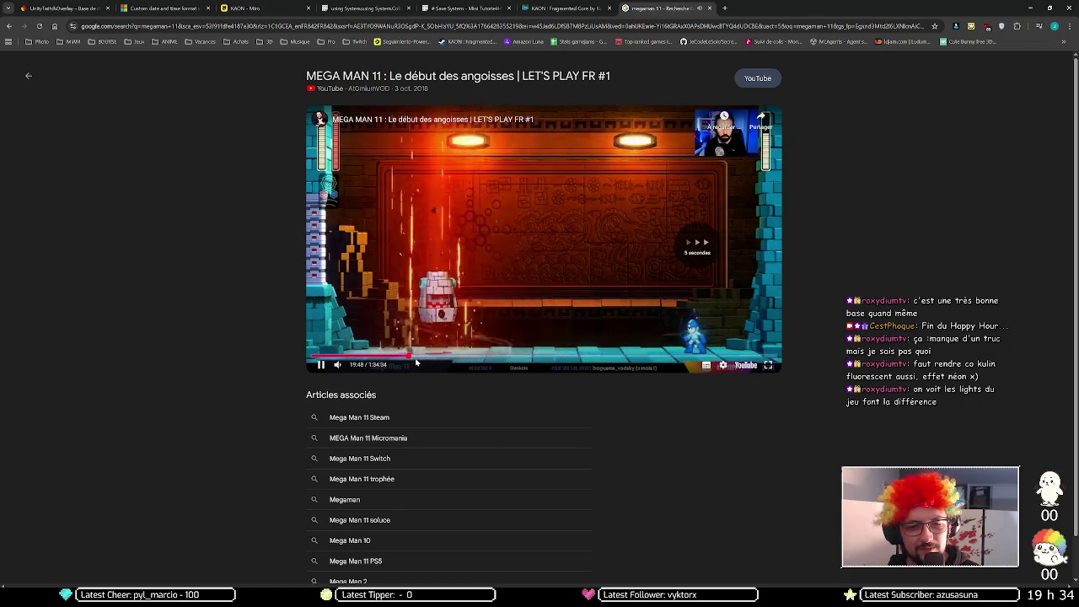
key(Right)
key(Right)
key(Right)
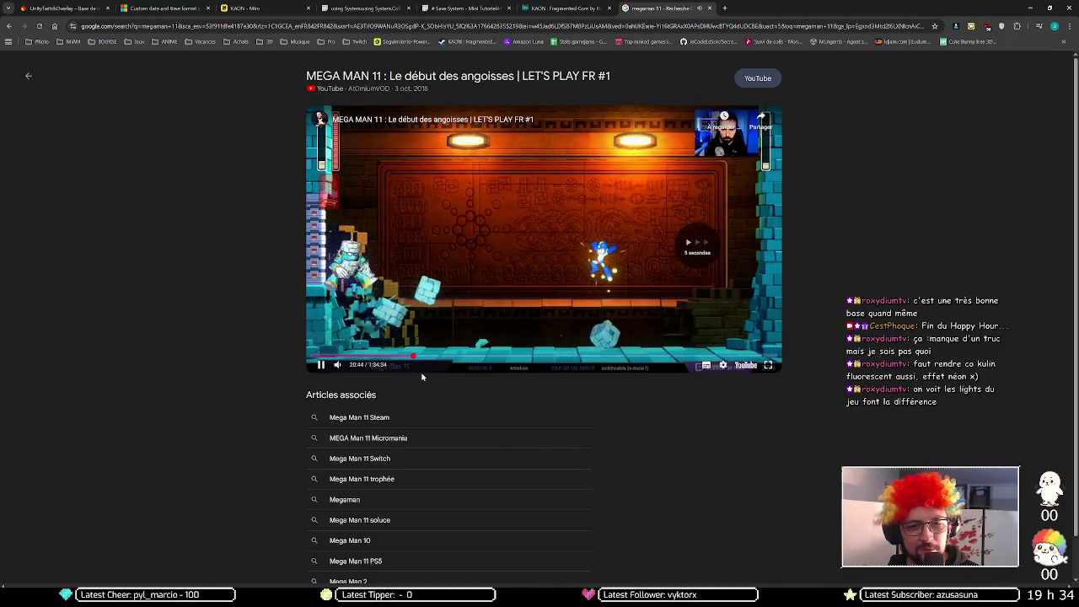
key(Right)
key(Right)
key(Right)
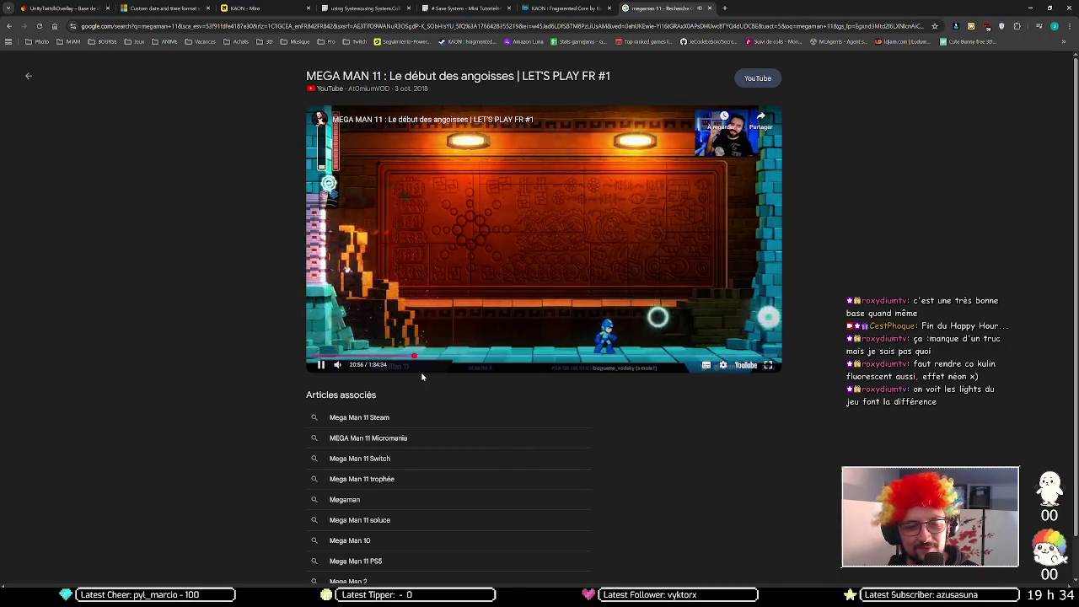
key(Left)
key(Left)
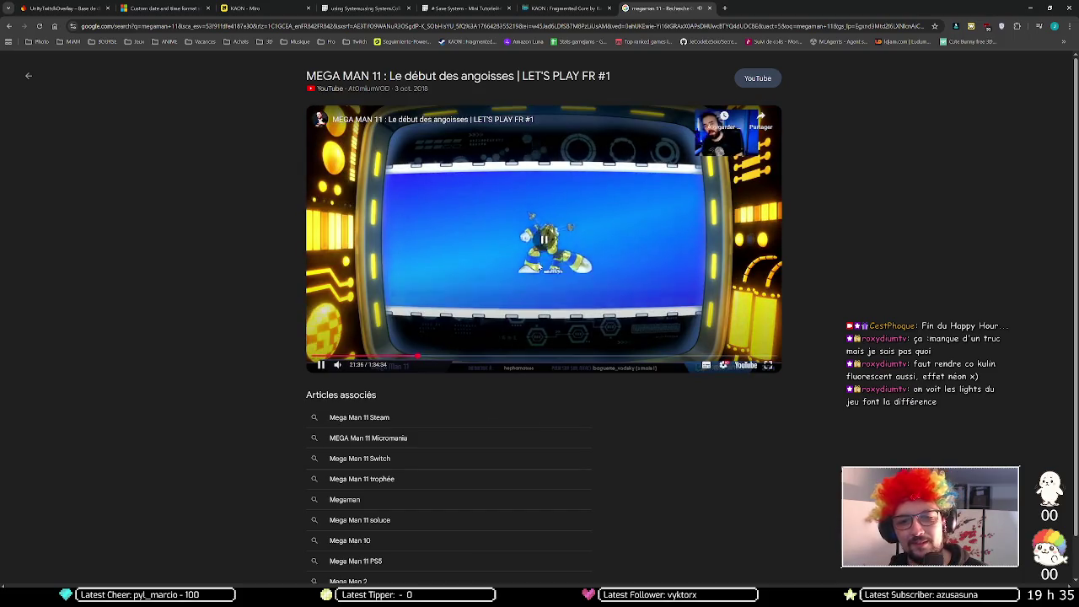
- Rewind to the next stage's start, pause the video at 21:44, and return to Unity
click(548, 253)
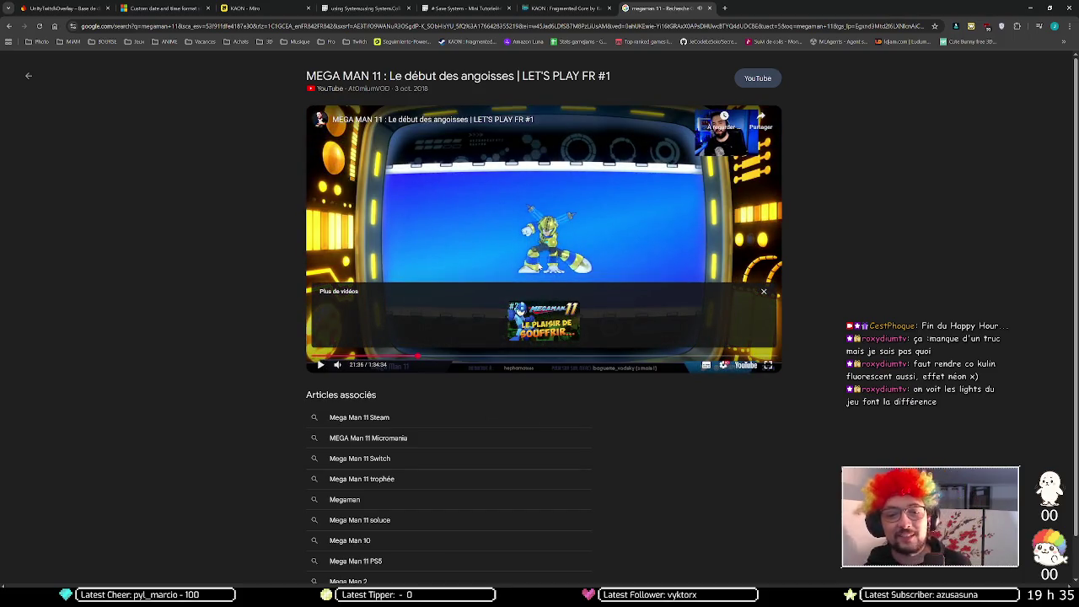
click(544, 238)
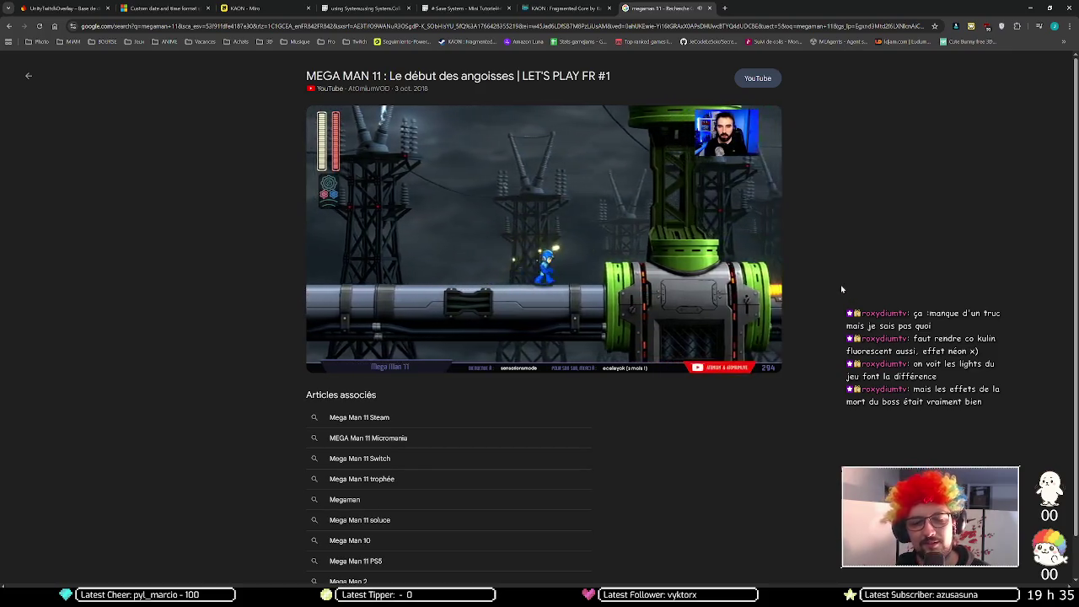
key(Left)
key(Left)
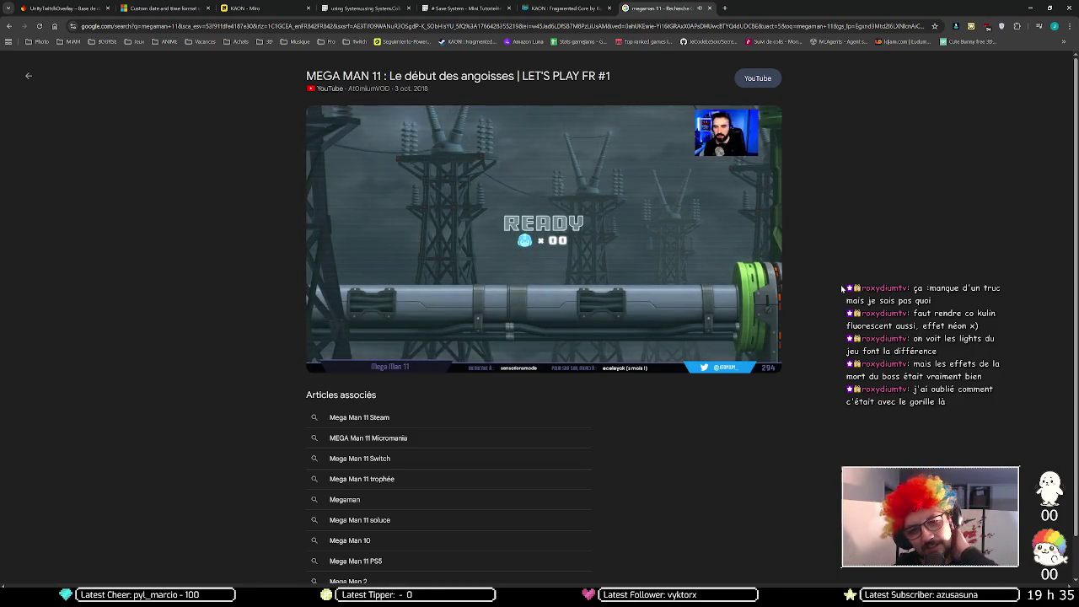
key(space)
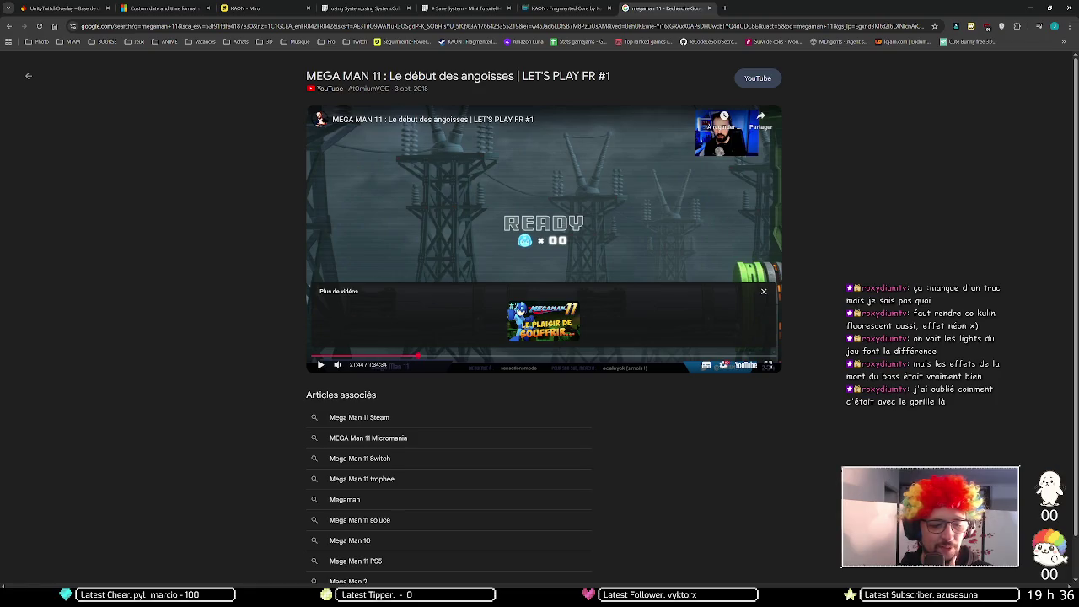
key(alt+Tab)
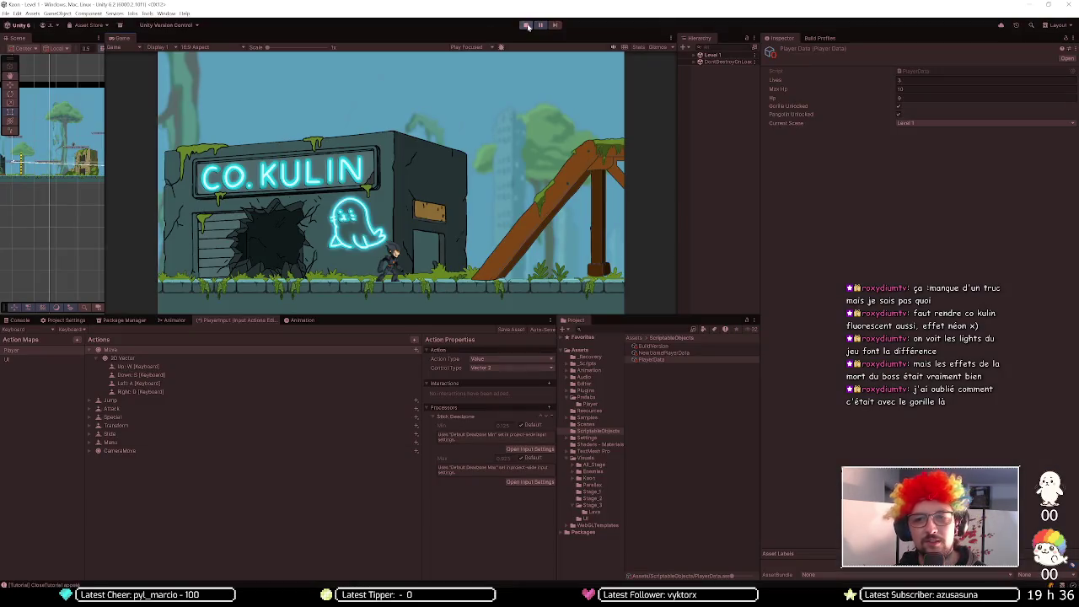
- Enter play mode, start a Nouvelle Partie, skip the lore cutscene, and select the LEVEL group
click(526, 24)
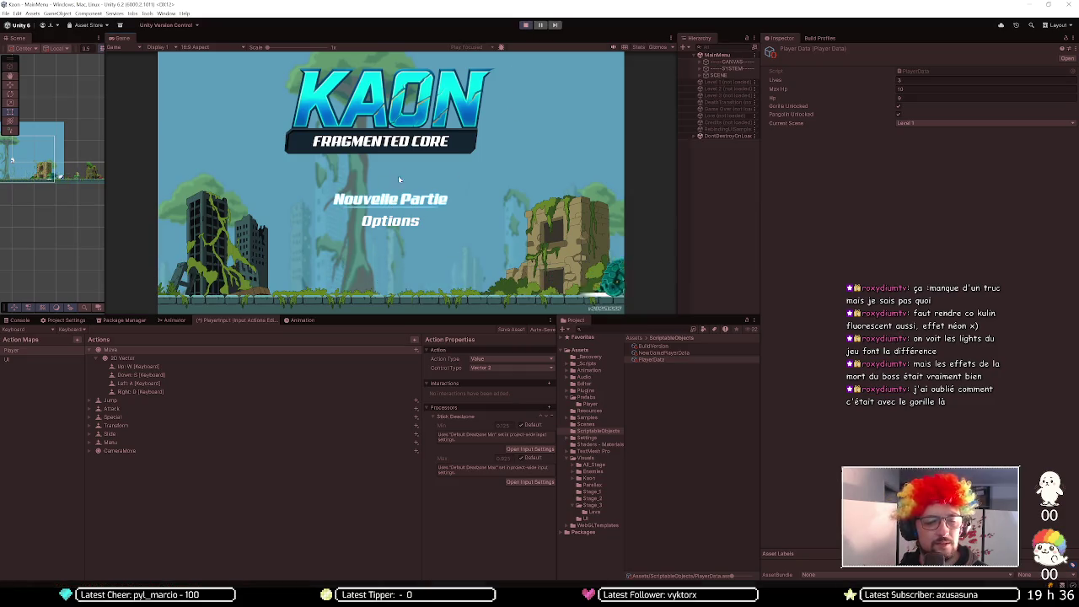
key(Return)
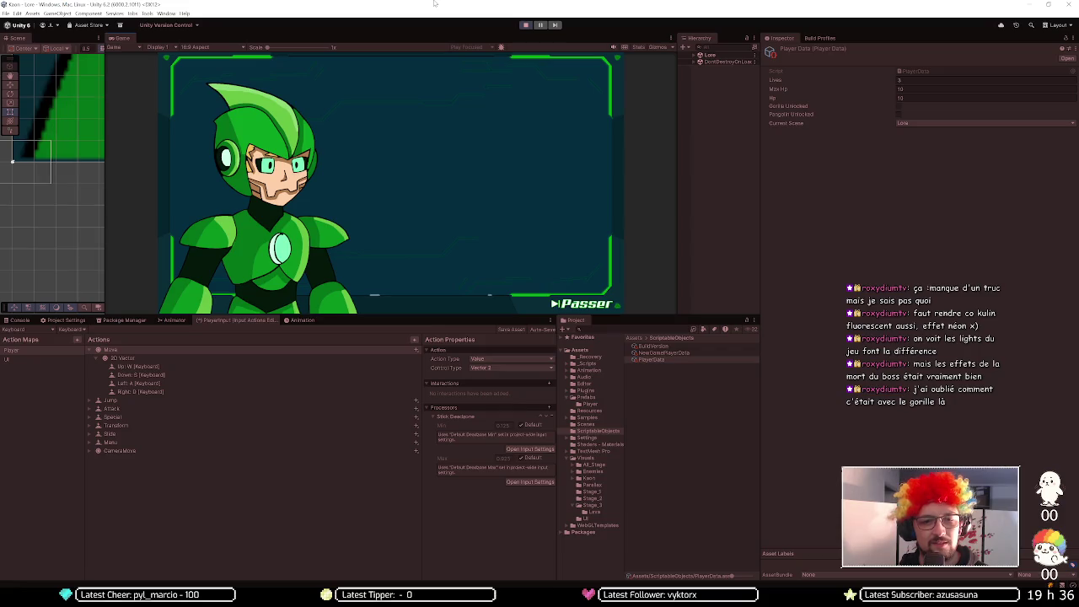
key(Return)
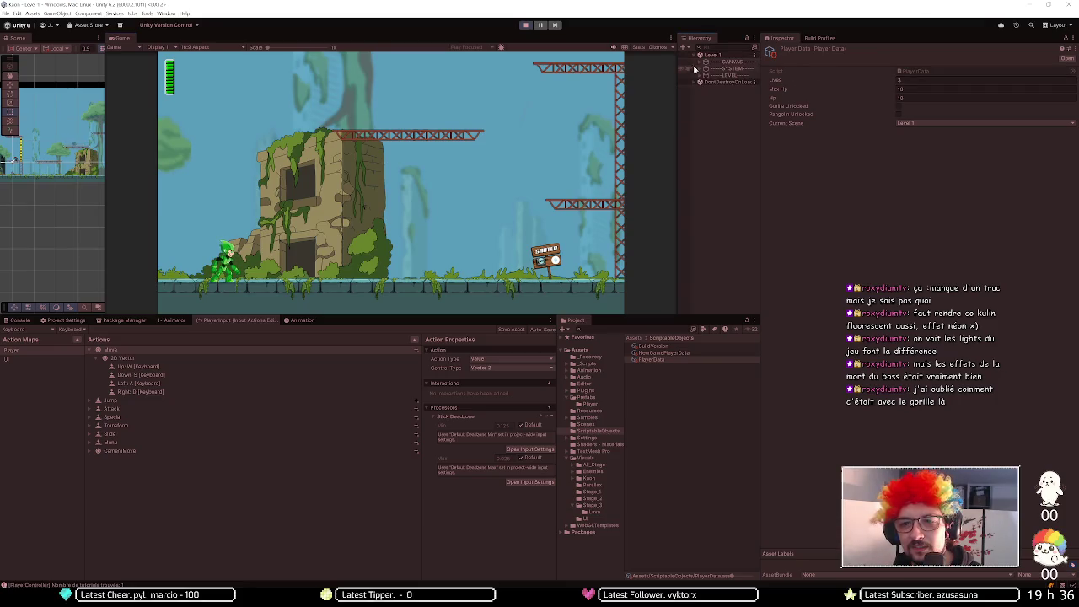
click(697, 76)
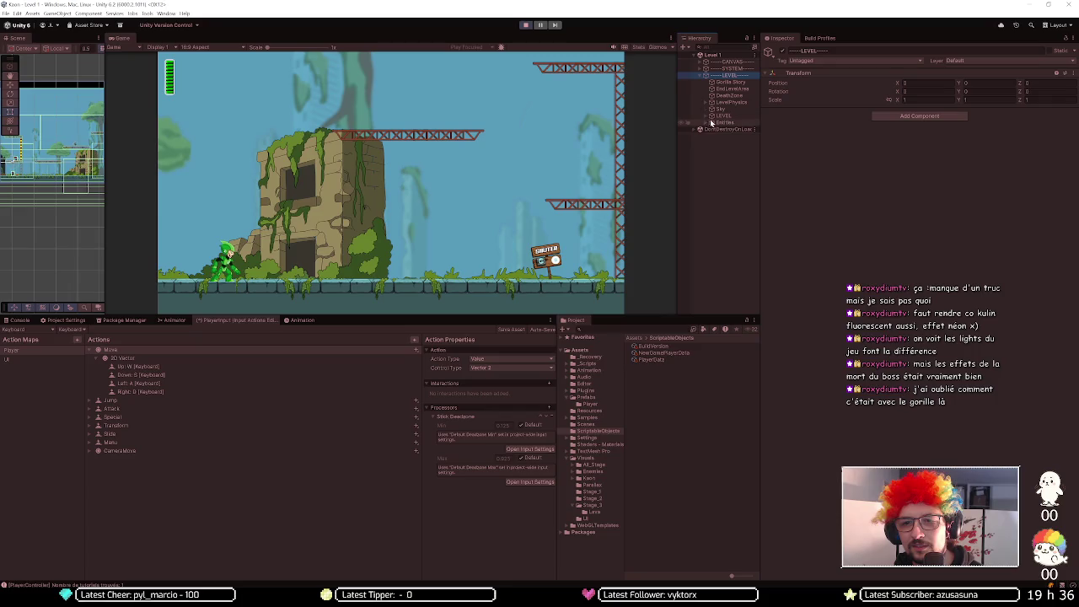
- Expand Entities, move the Player to Position X 55, and run right in the game
click(707, 123)
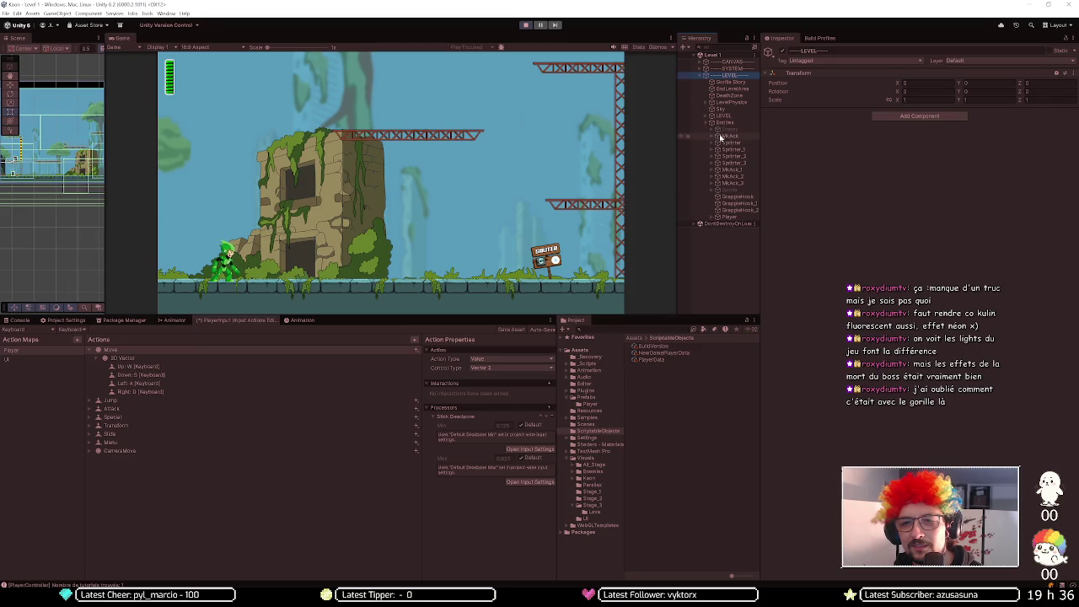
click(731, 217)
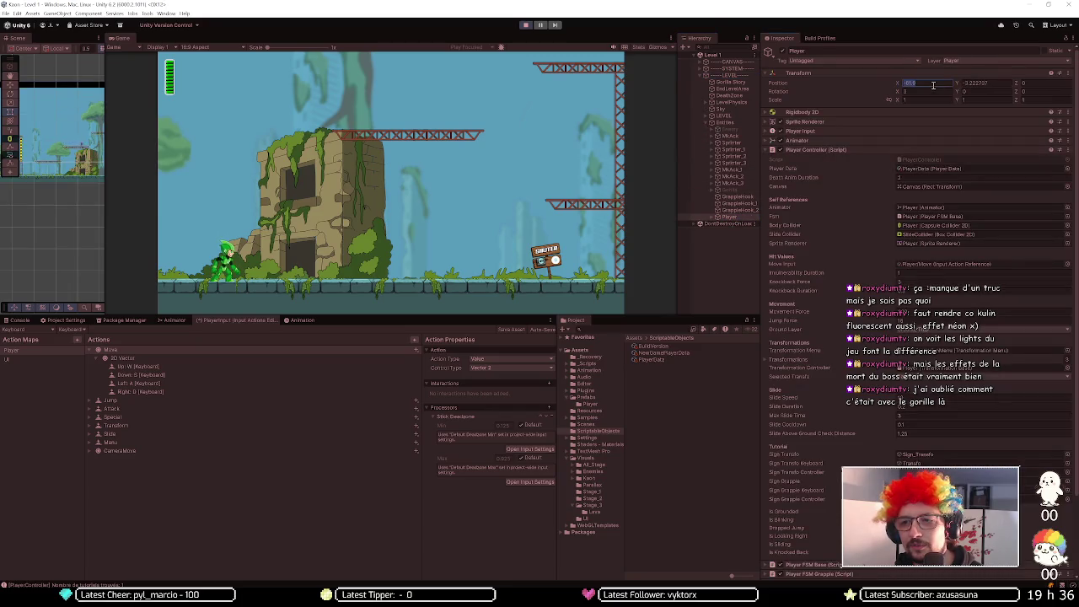
text(55)
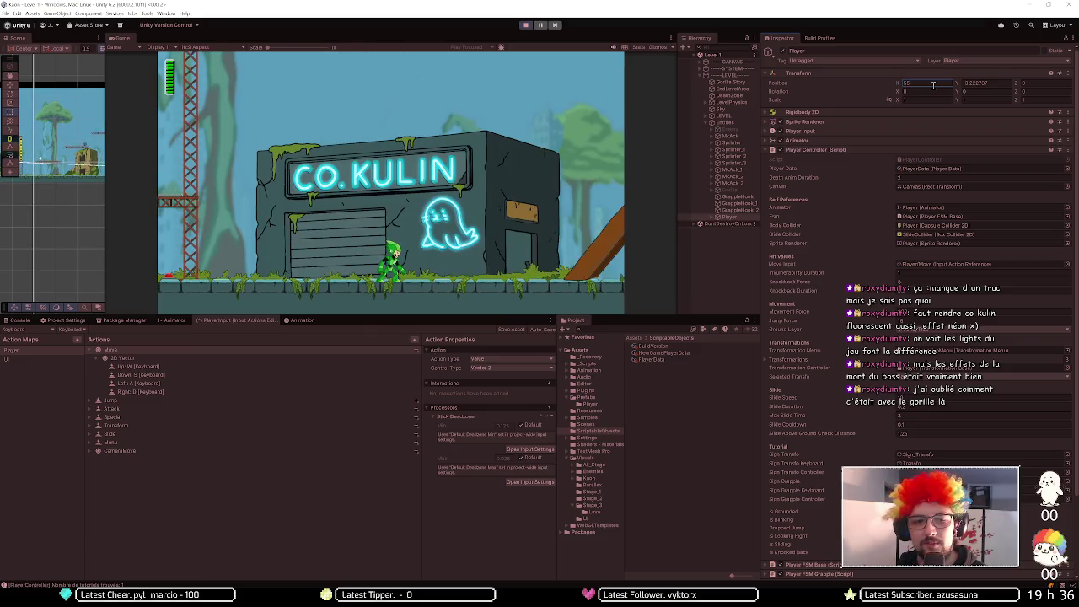
click(519, 180)
key(d)
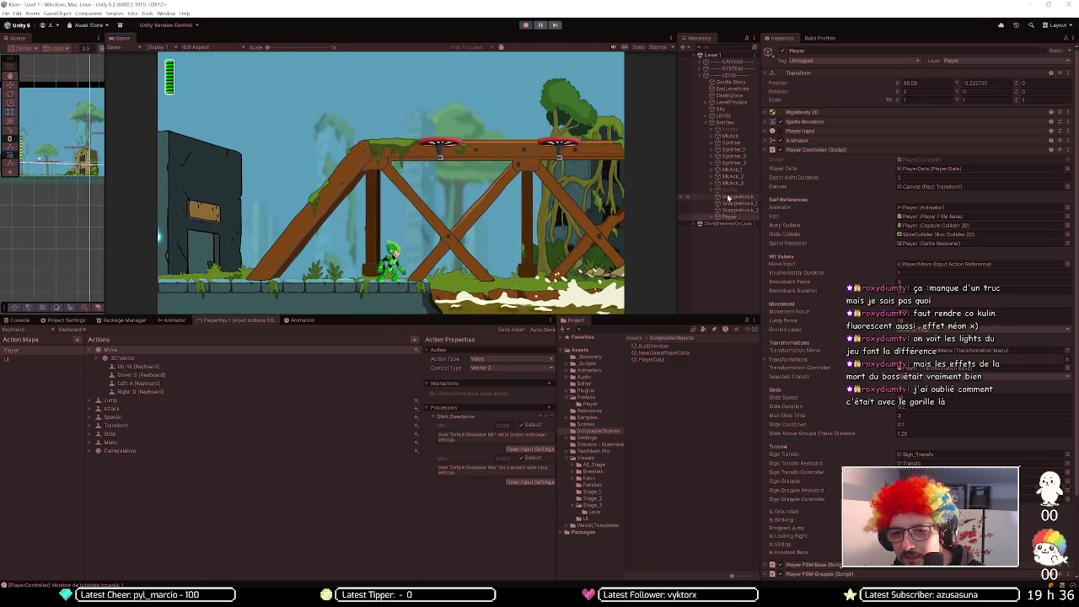
- Set the Gorilla boss's Hp to 1, maximize the Game view, and head into the fight
click(727, 190)
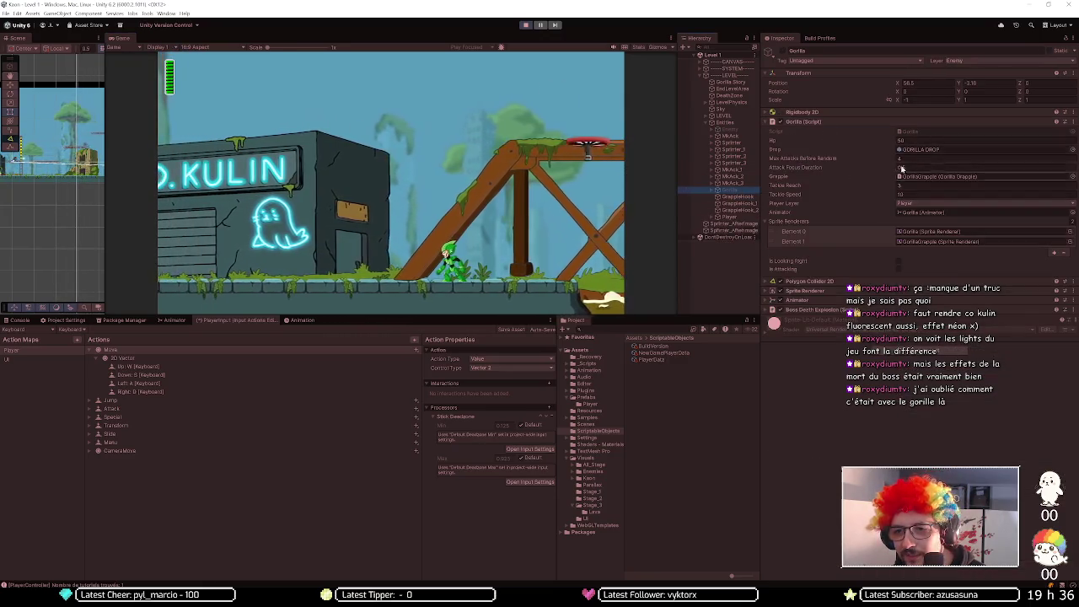
click(918, 141)
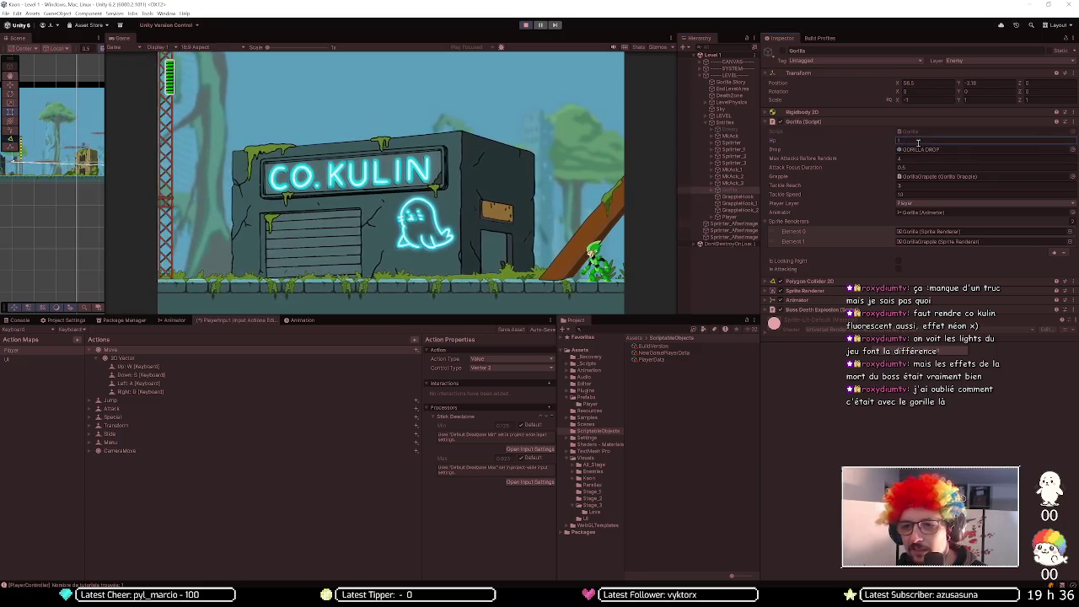
click(672, 38)
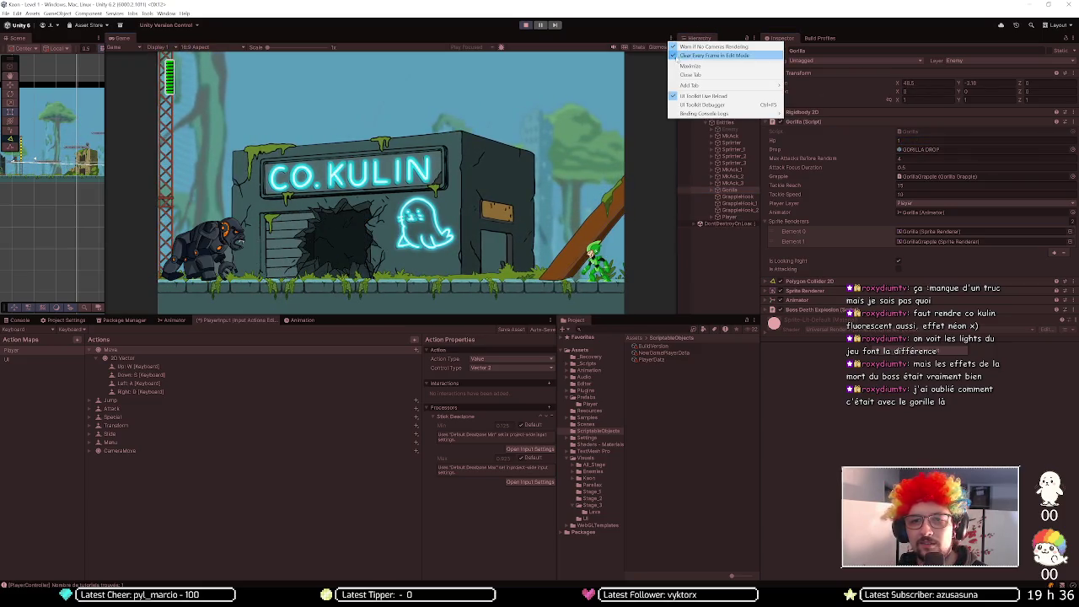
click(681, 66)
key(Left)
- Jump over the charging Gorilla and fire until it is defeated
key(space)
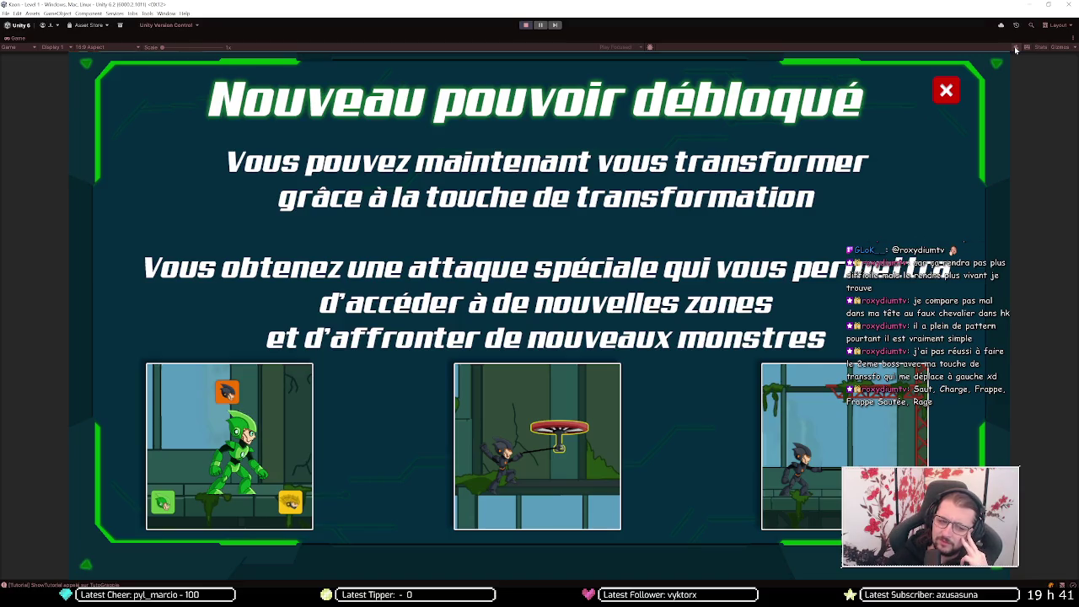
- Search 'false knight' in a new Chrome tab and play the boss video result
key(alt+Tab)
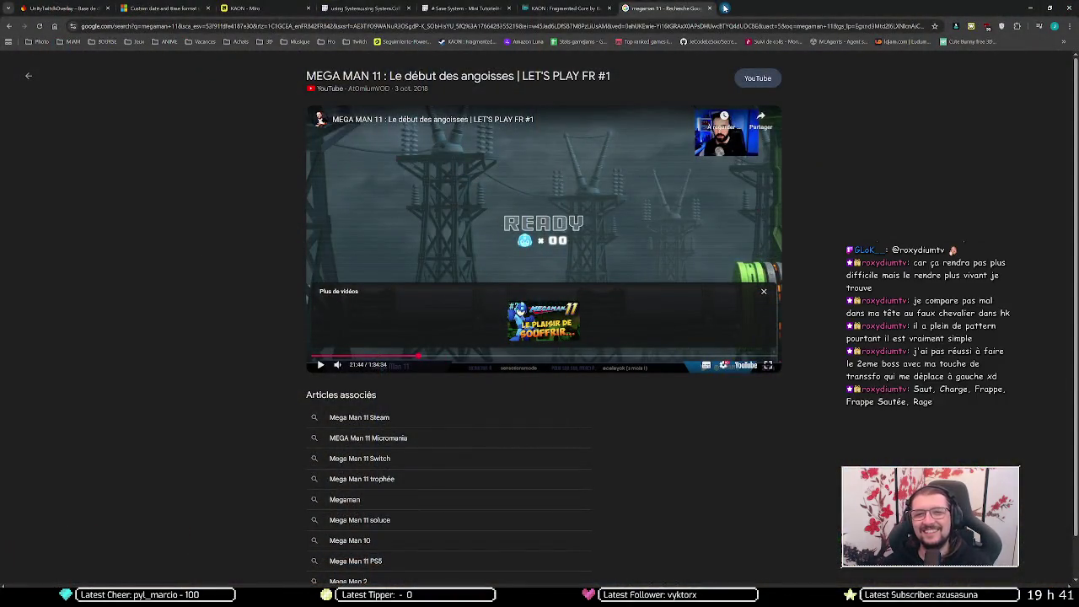
click(724, 7)
text(false knight)
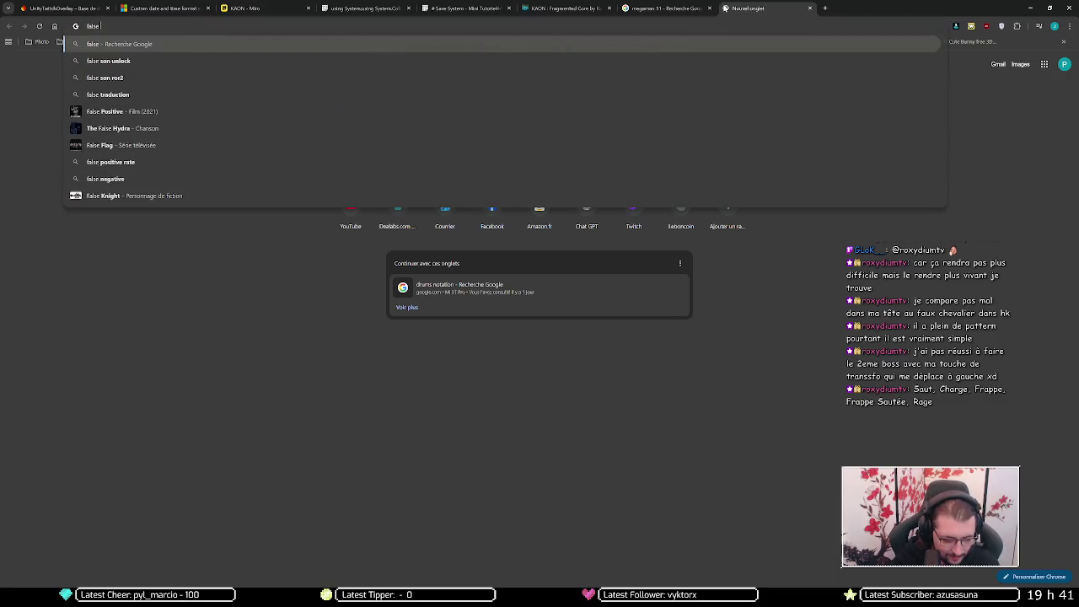
key(Return)
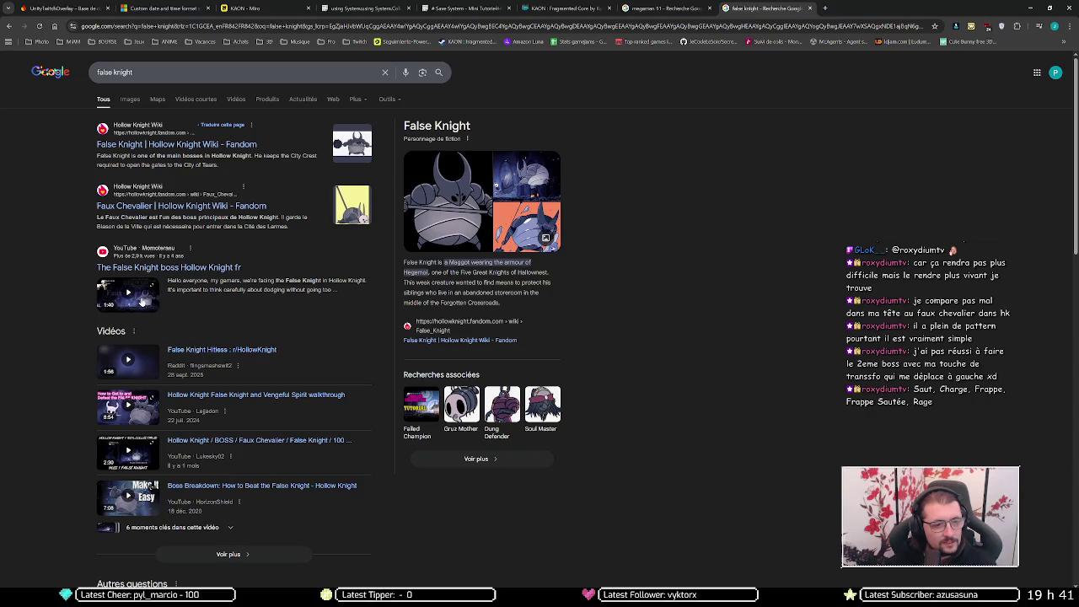
click(140, 298)
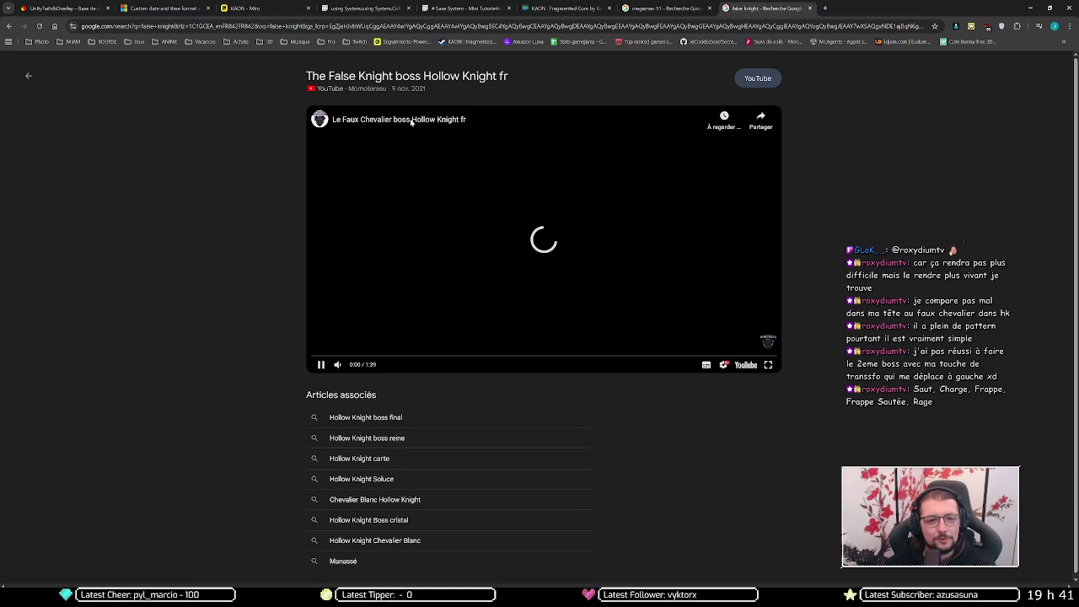
- Open the False Knight video on YouTube and skip a few seconds in
click(447, 75)
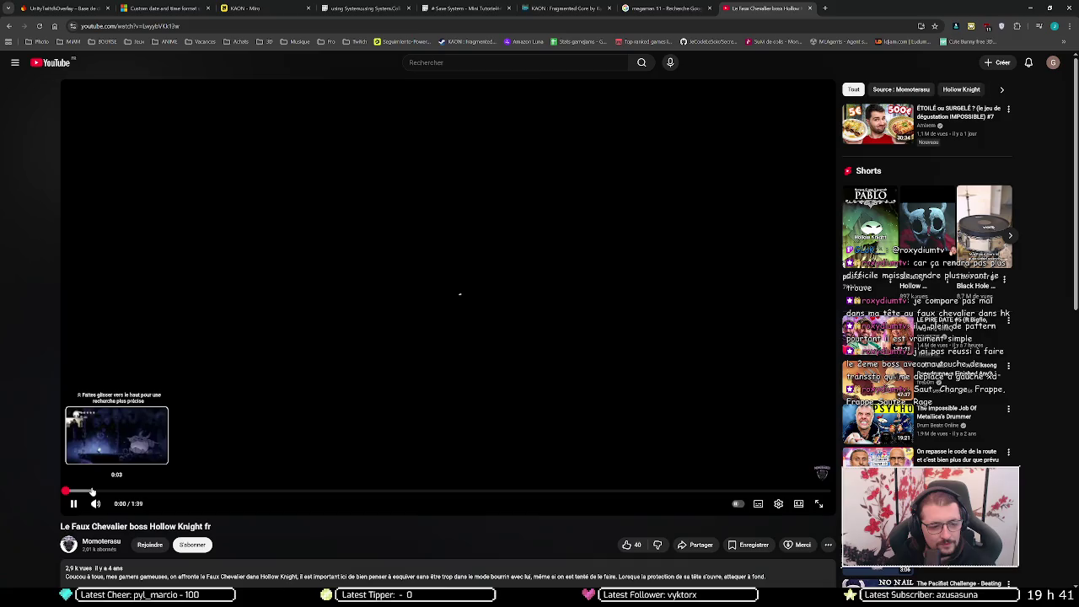
click(93, 491)
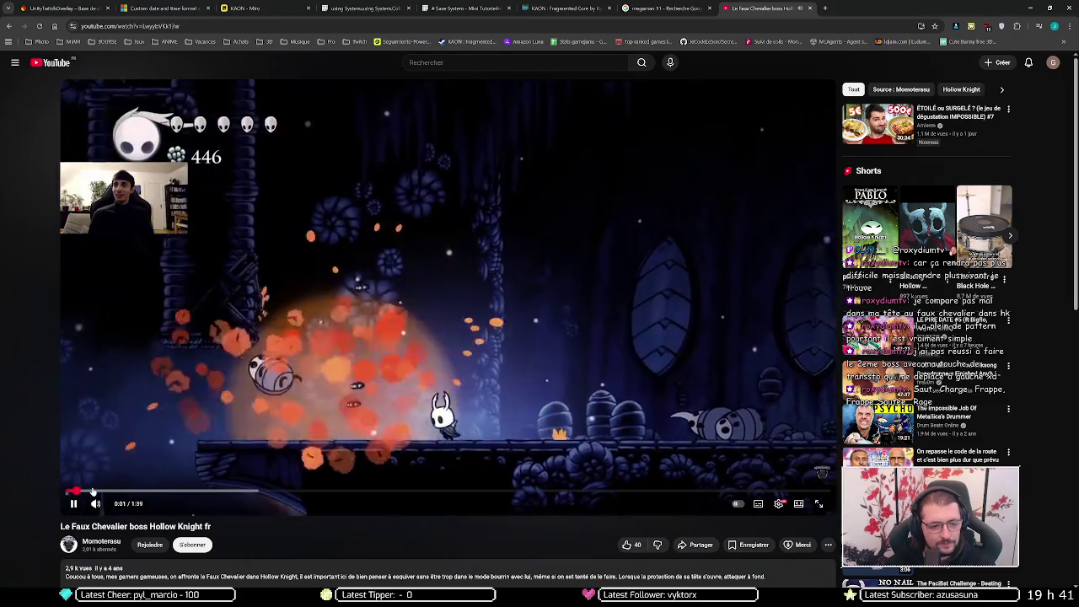
- Mute the False Knight boss video and skip forward in 5-second jumps until it ends at 1:39
key(Right)
key(Right)
key(Right)
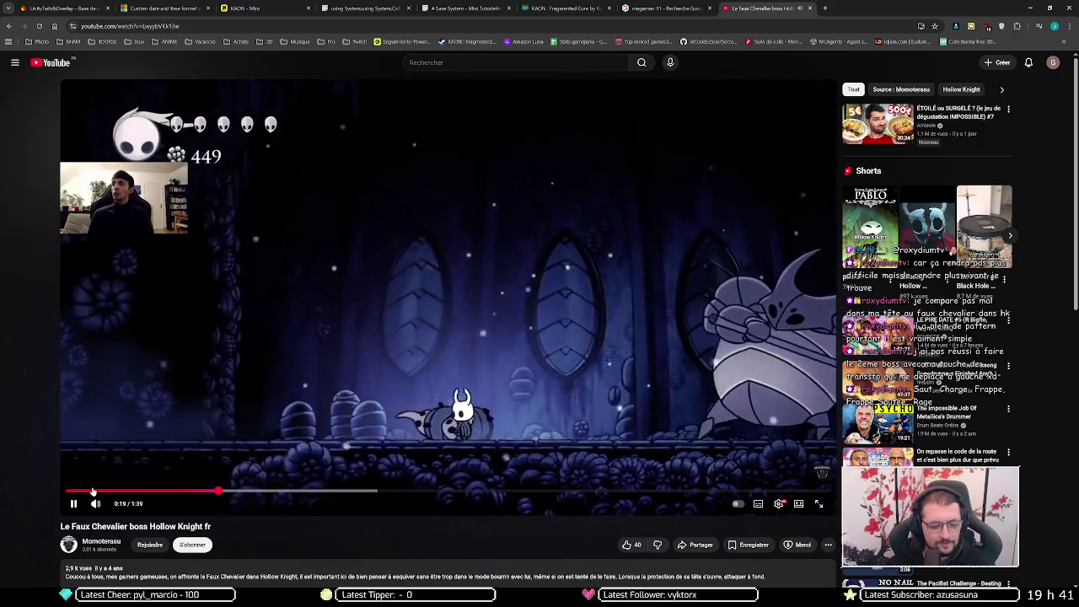
key(m)
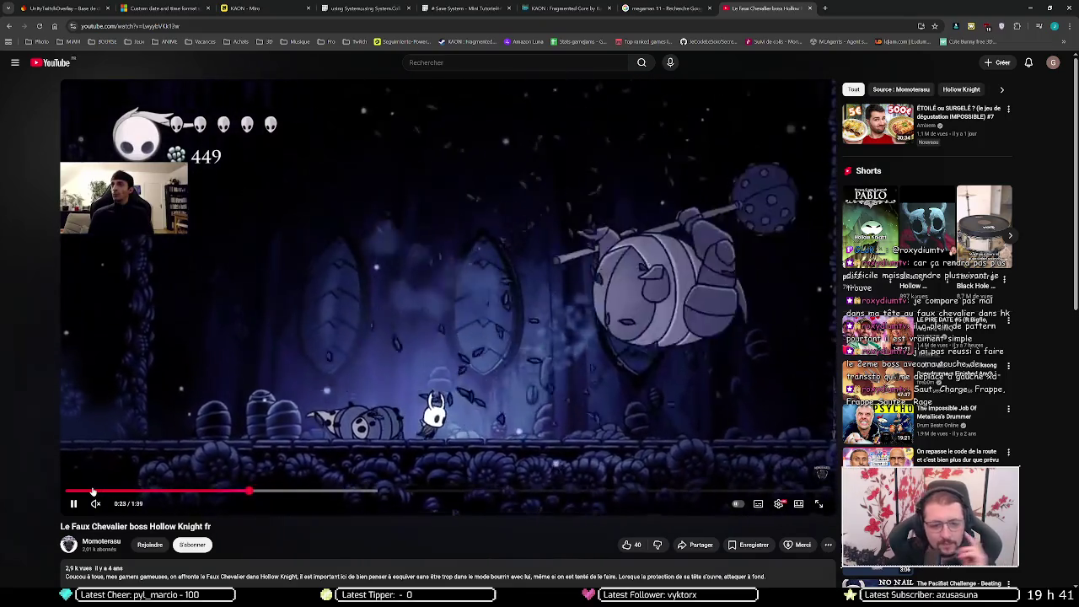
key(Right)
key(Right)
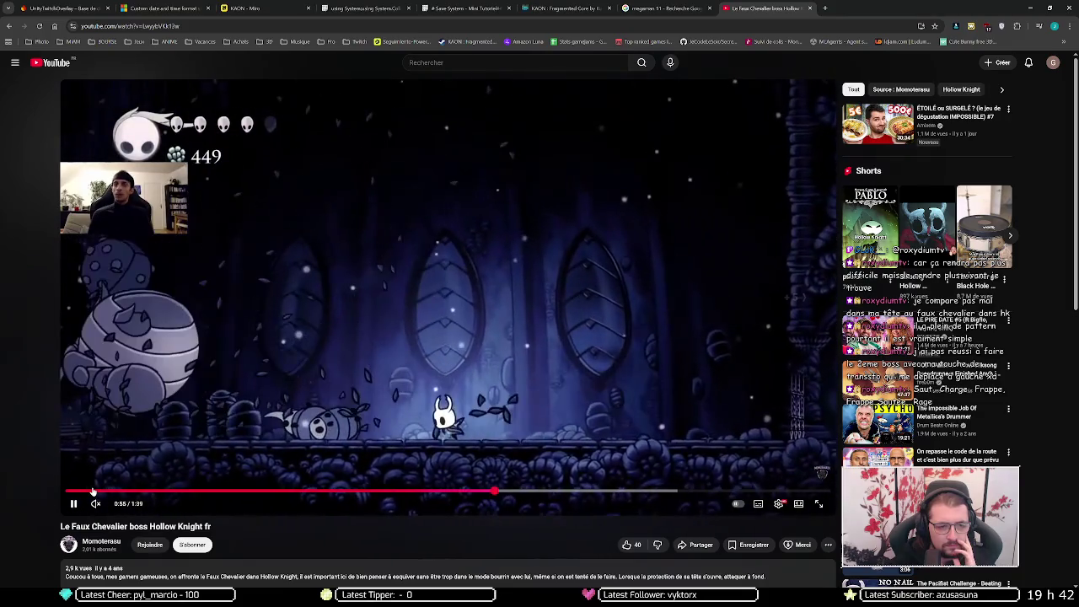
key(Right)
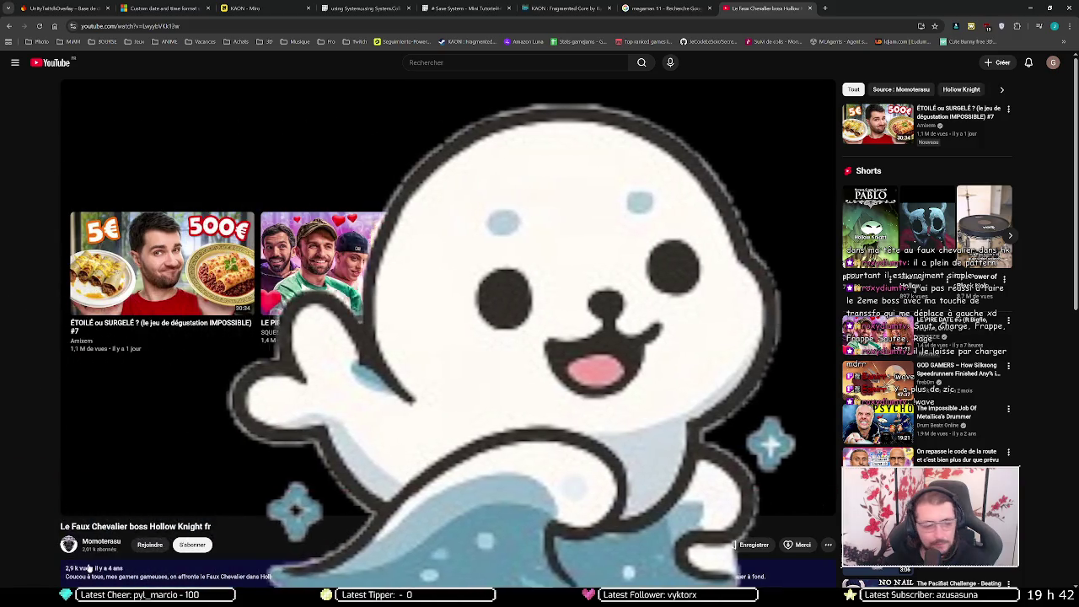
mouse_move(115, 600)
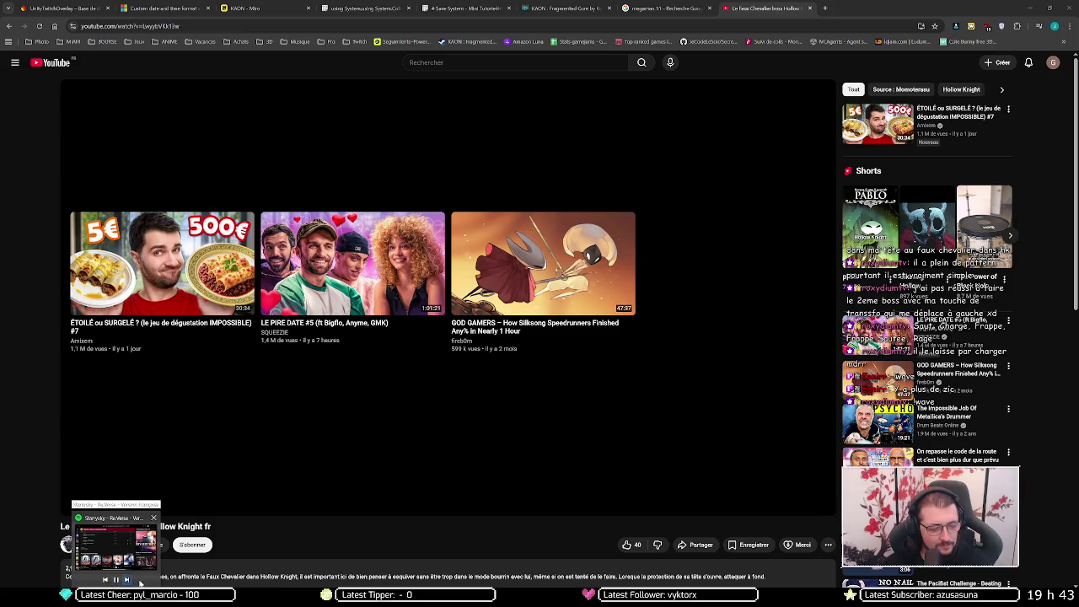
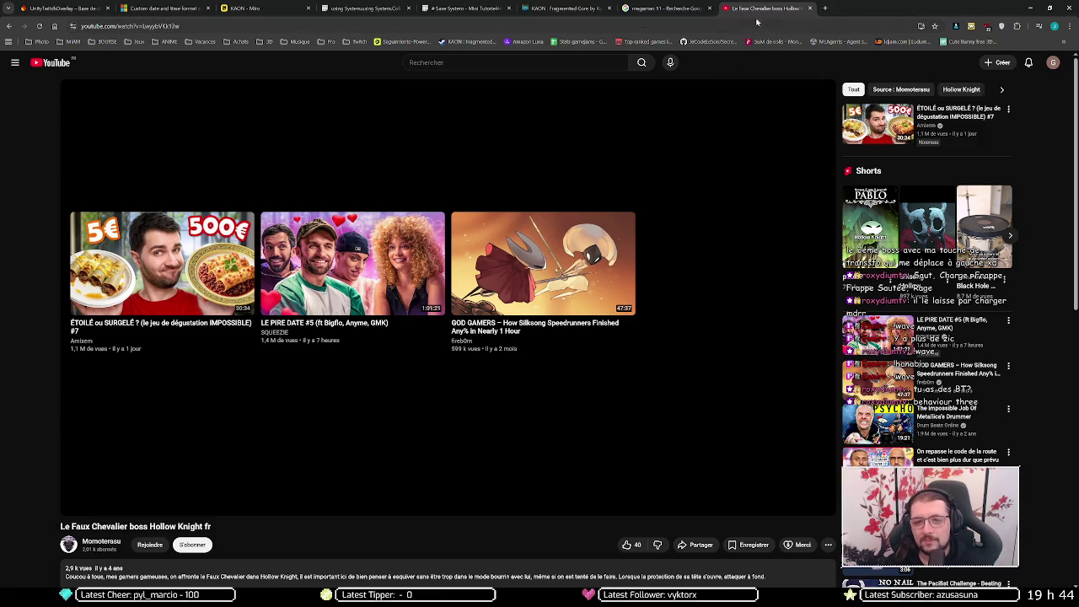
- Close the Hollow Knight YouTube tab and minimize Chrome to reveal the running game
middle_click(763, 10)
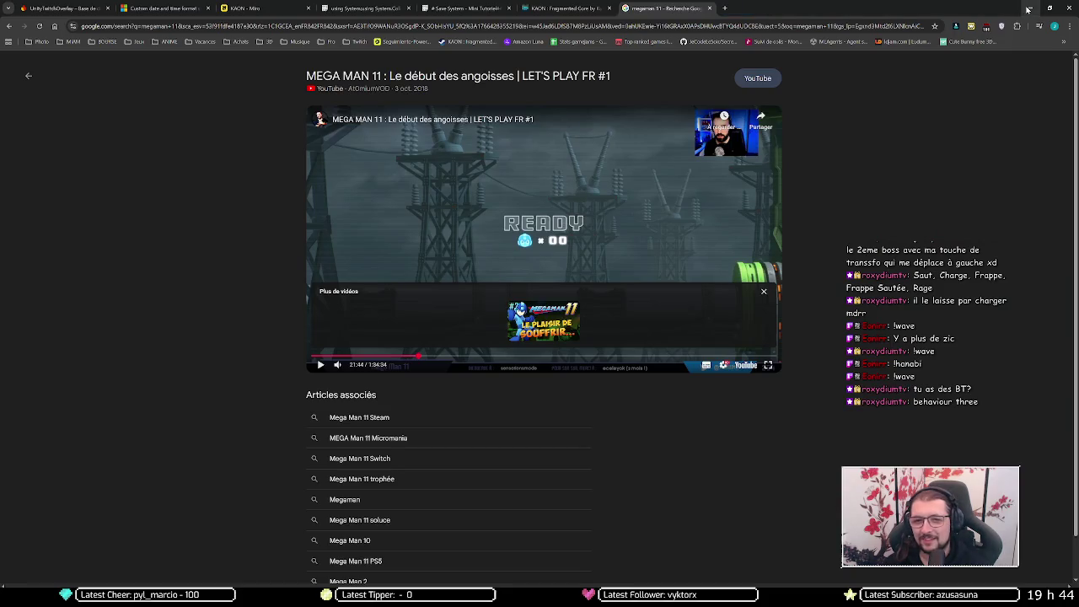
click(1026, 8)
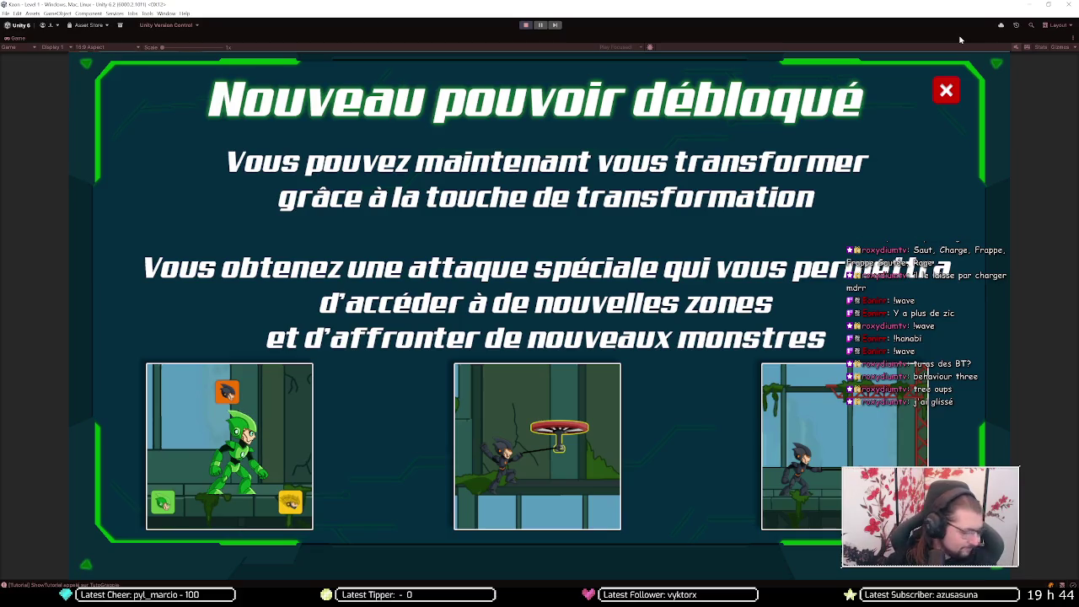
- Exit Play mode, switch to Visual Studio and search Code Search for 'gorillaa.c'
click(525, 25)
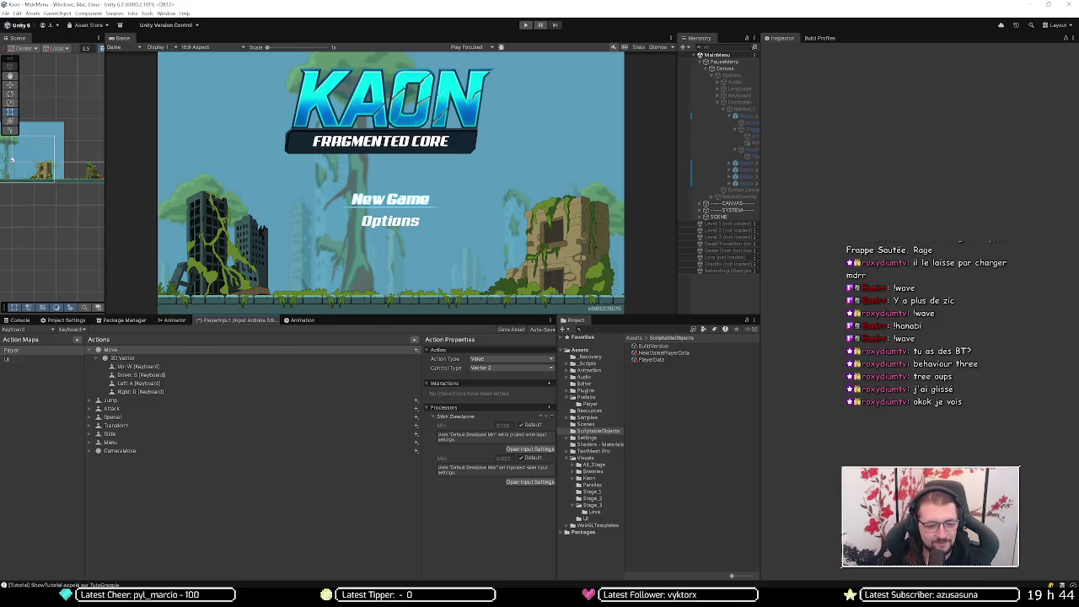
key(alt+Tab)
key(ctrl+t)
text(g)
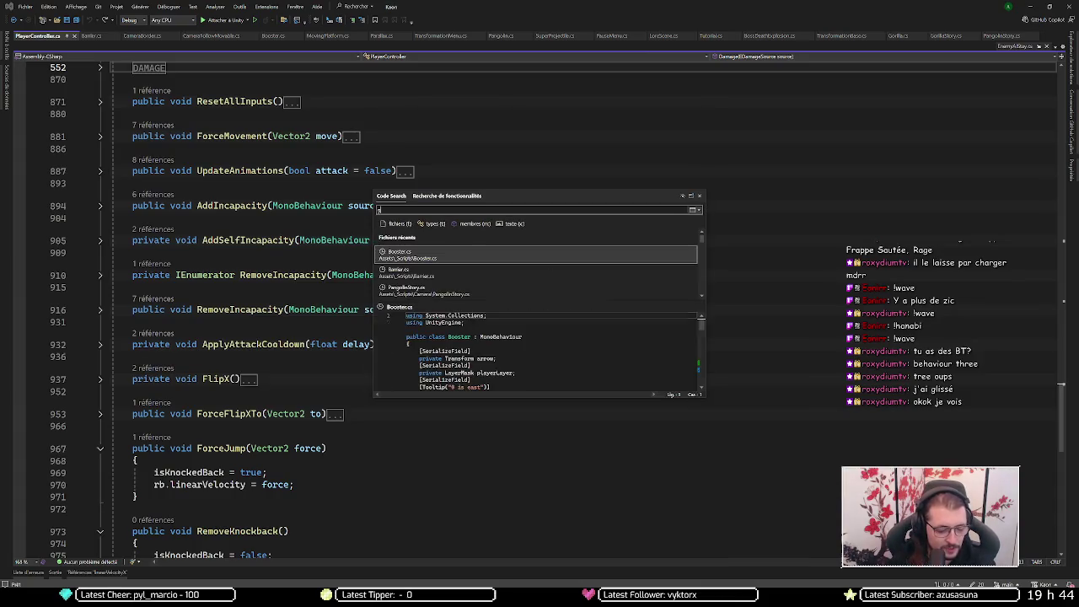
text(orilla)
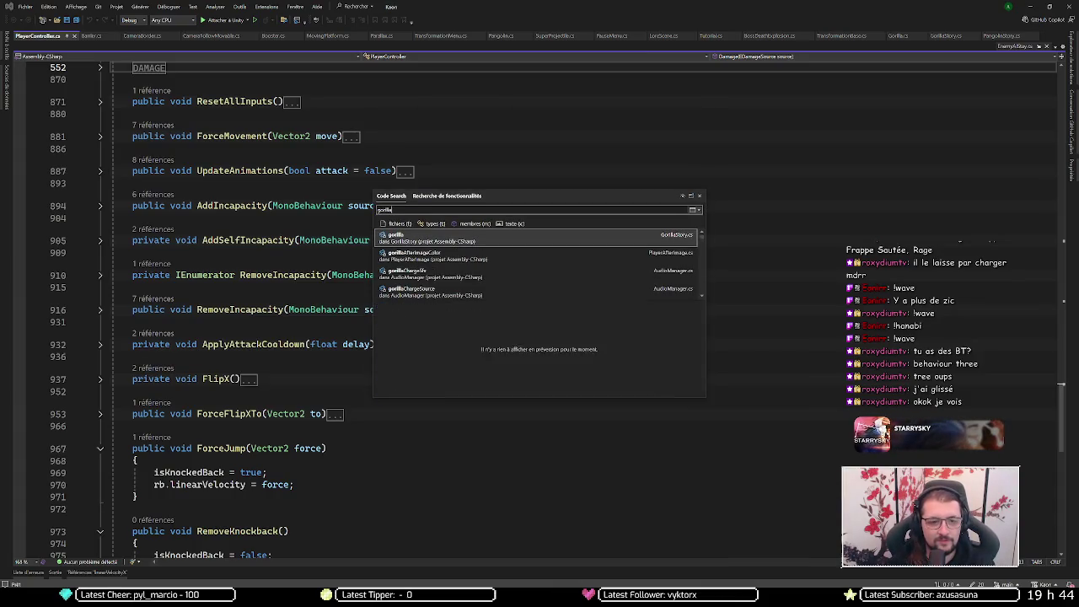
text(a.cs)
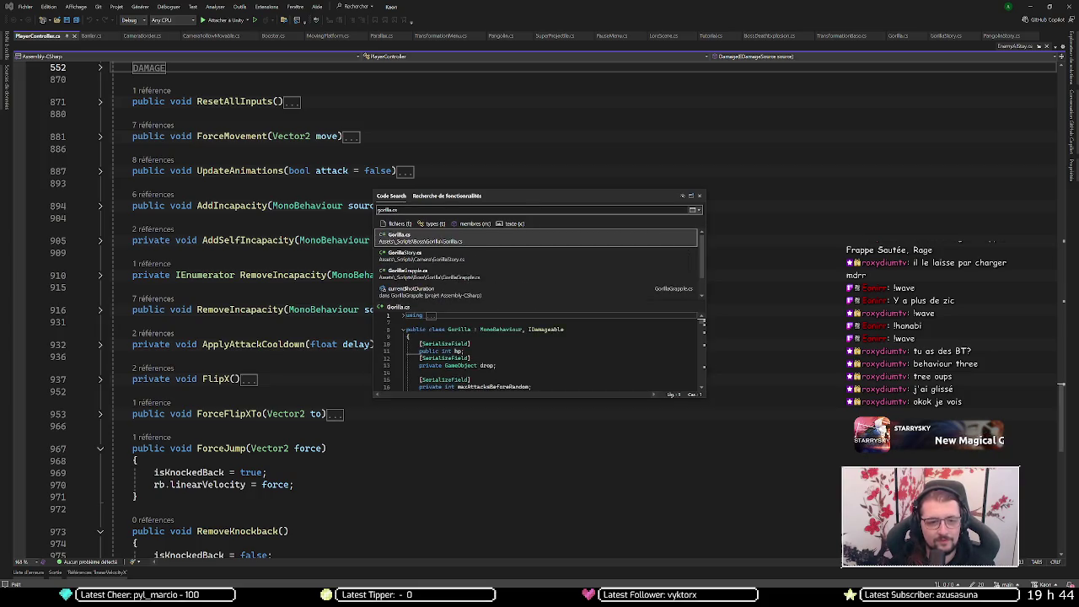
- Open Gorilla.cs from the search results and collapse its Awake() method
key(Return)
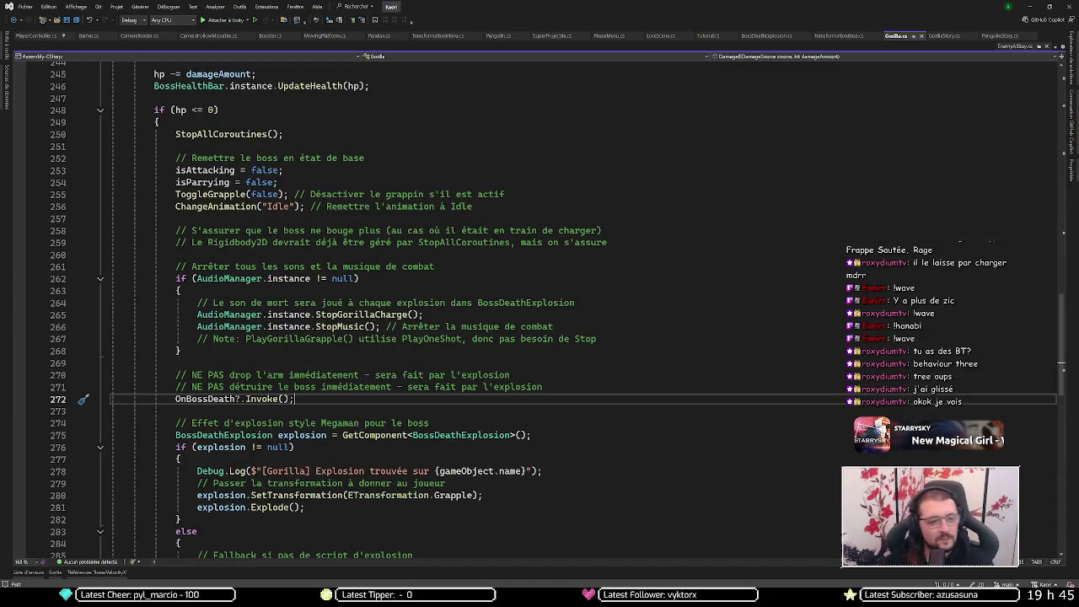
scroll(366, 392, up, 9)
scroll(366, 392, up, 4)
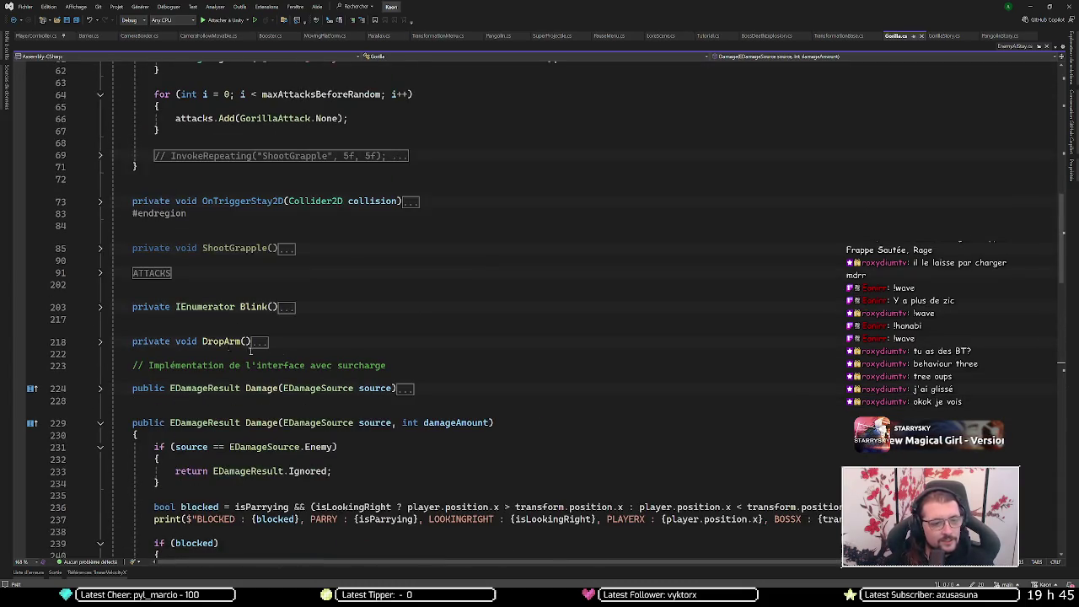
scroll(135, 274, up, 7)
scroll(135, 275, up, 3)
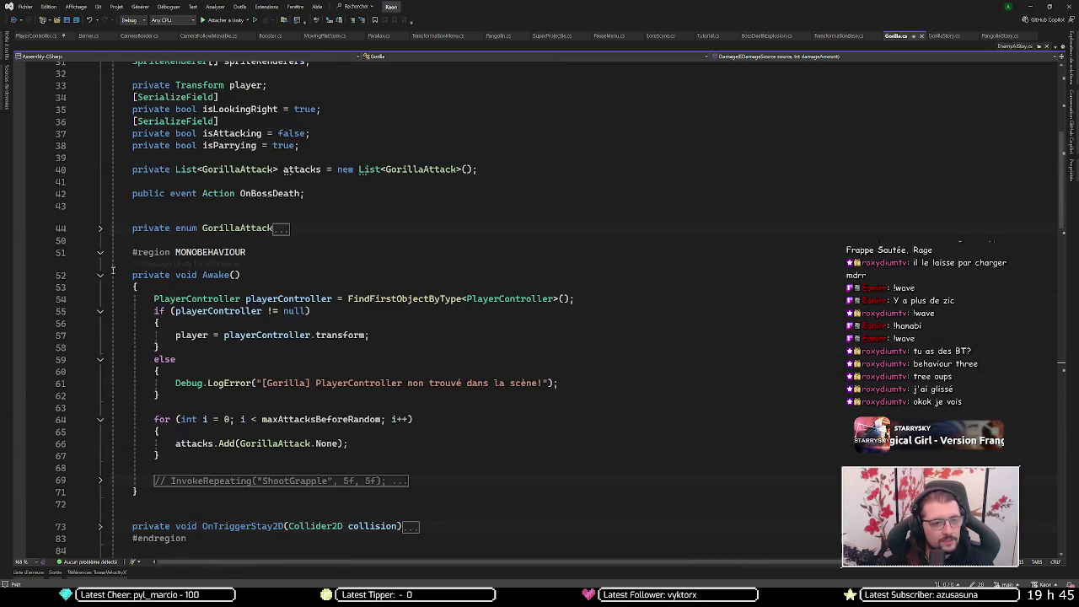
click(100, 275)
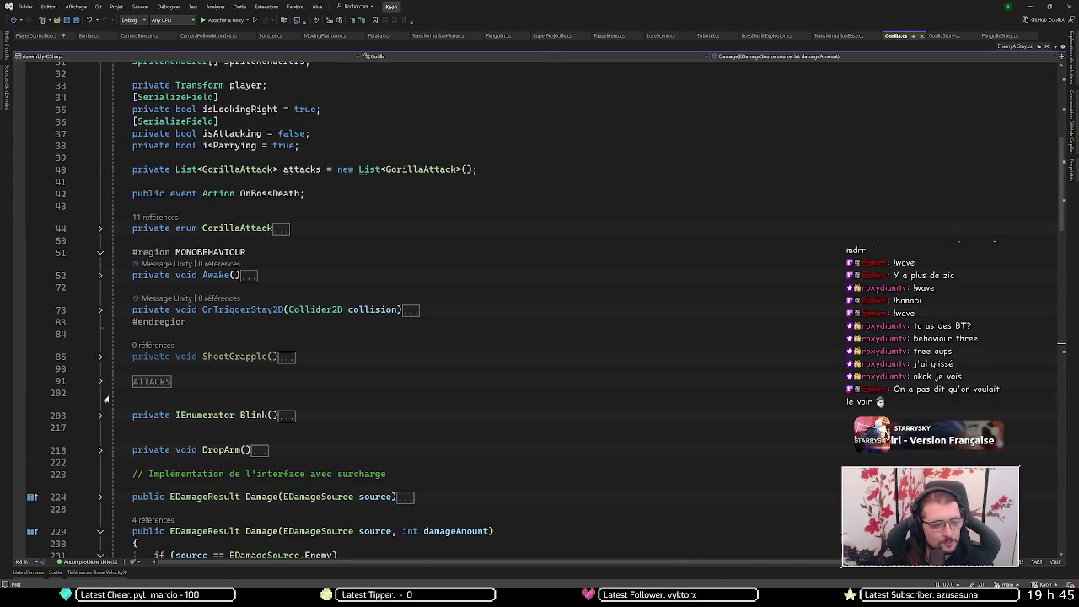
- Collapse Damage(), then expand the ATTACKS region and the StartFight() method body
scroll(92, 455, down, 4)
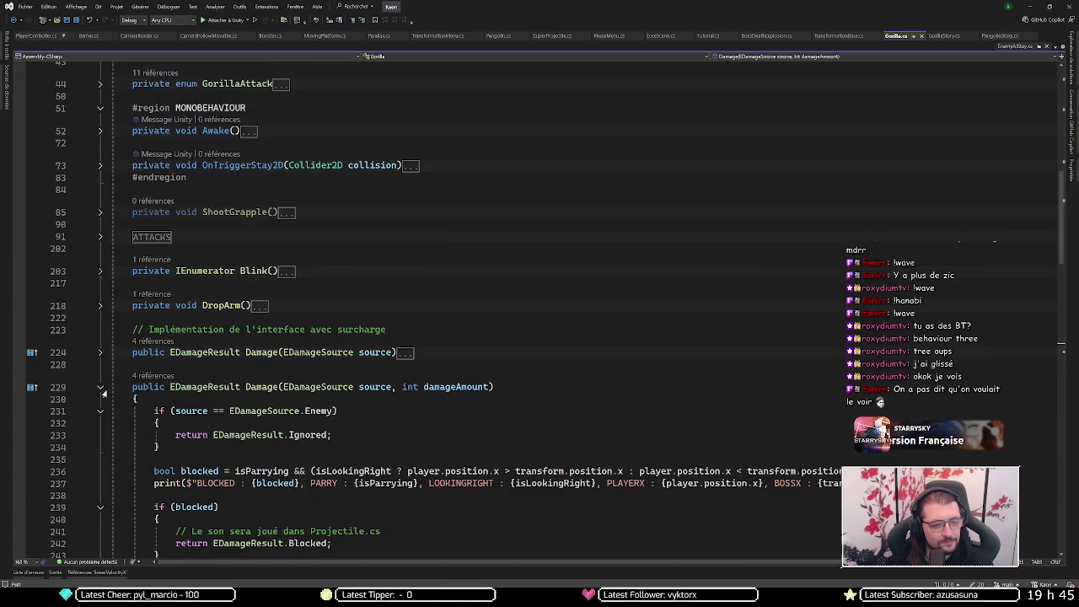
scroll(116, 350, down, 2)
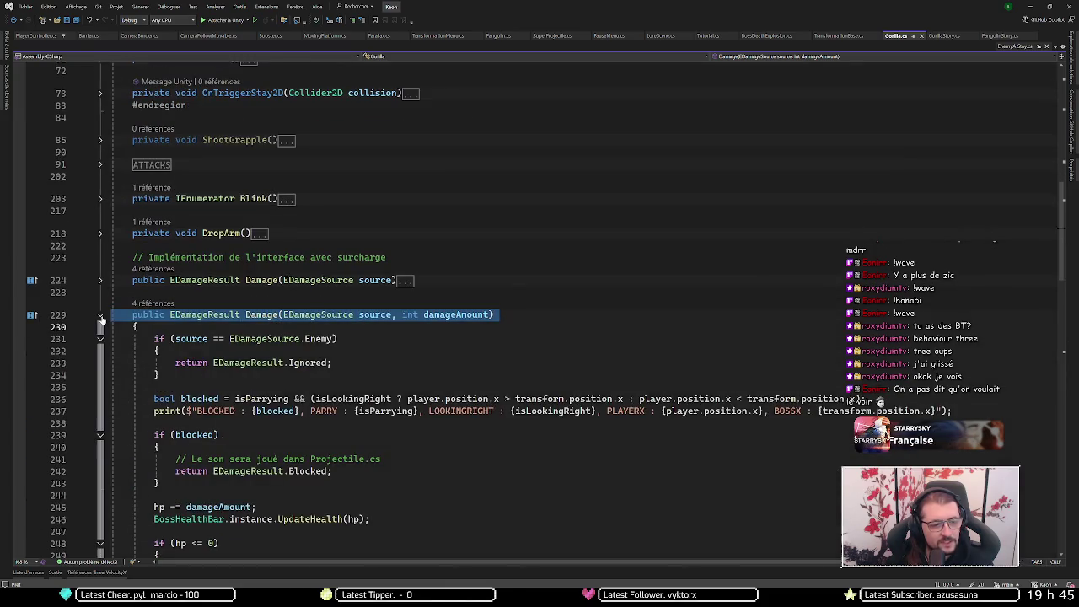
click(99, 316)
click(99, 164)
key(Down)
click(99, 187)
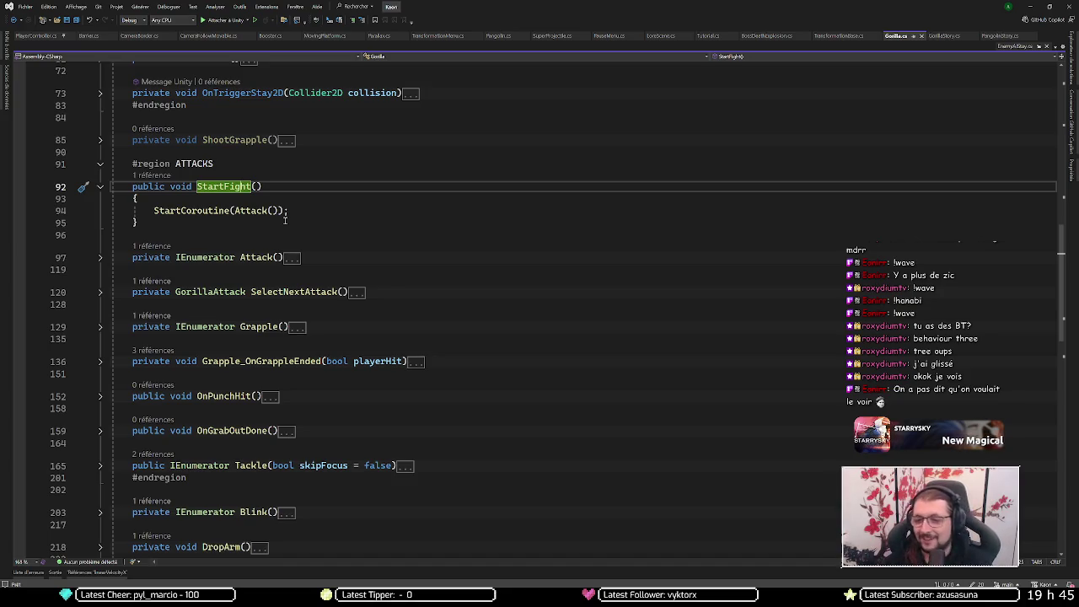
- Collapse StartFight() and expand the Attack() coroutine, selecting lines 103–115 of its attack loop
click(99, 186)
click(99, 221)
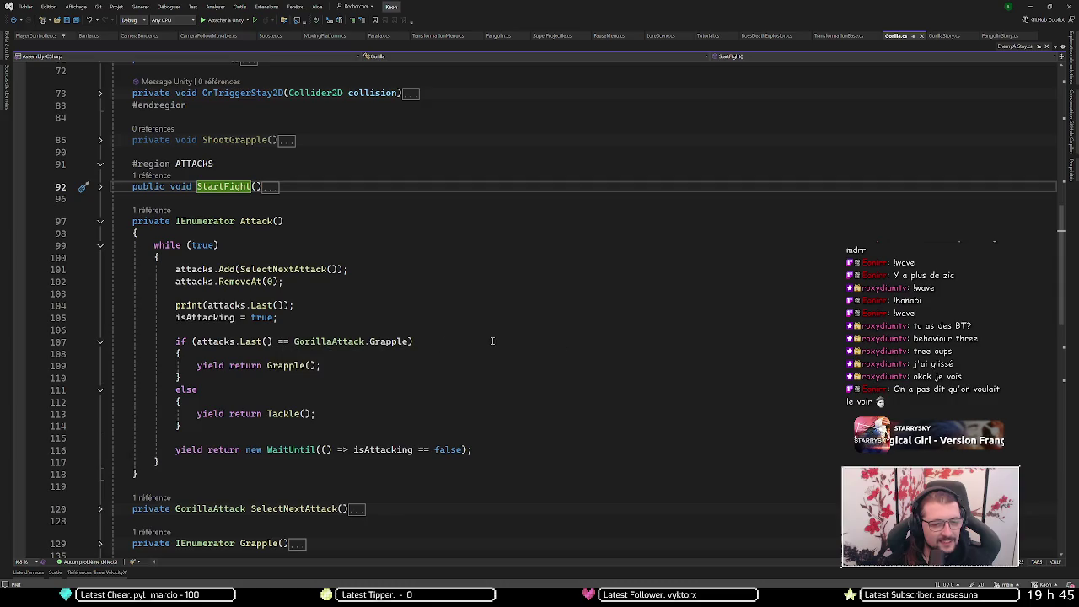
click(232, 434)
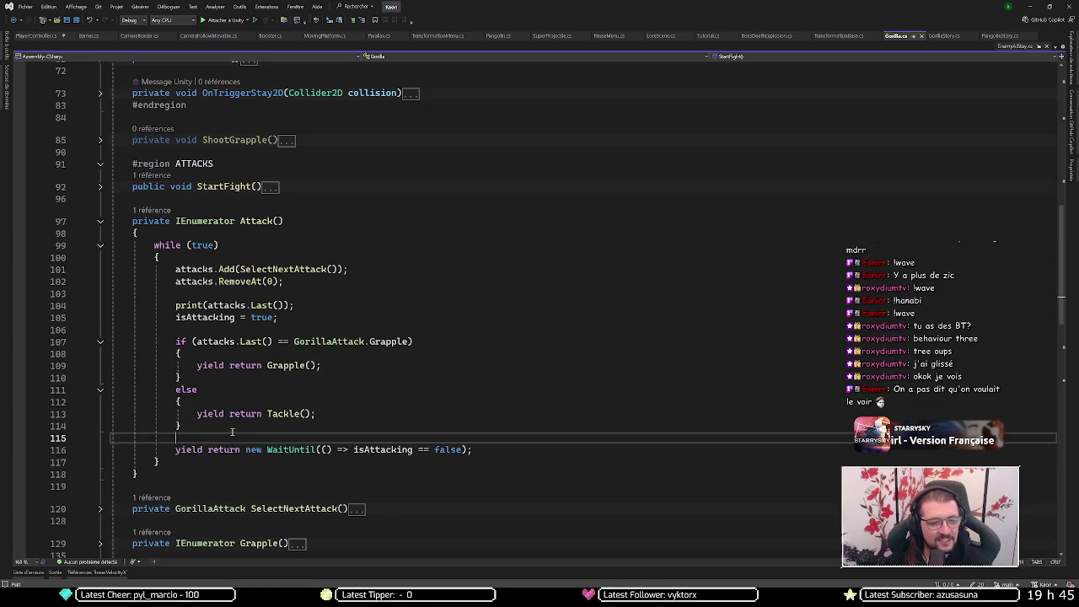
drag(232, 433, 379, 297)
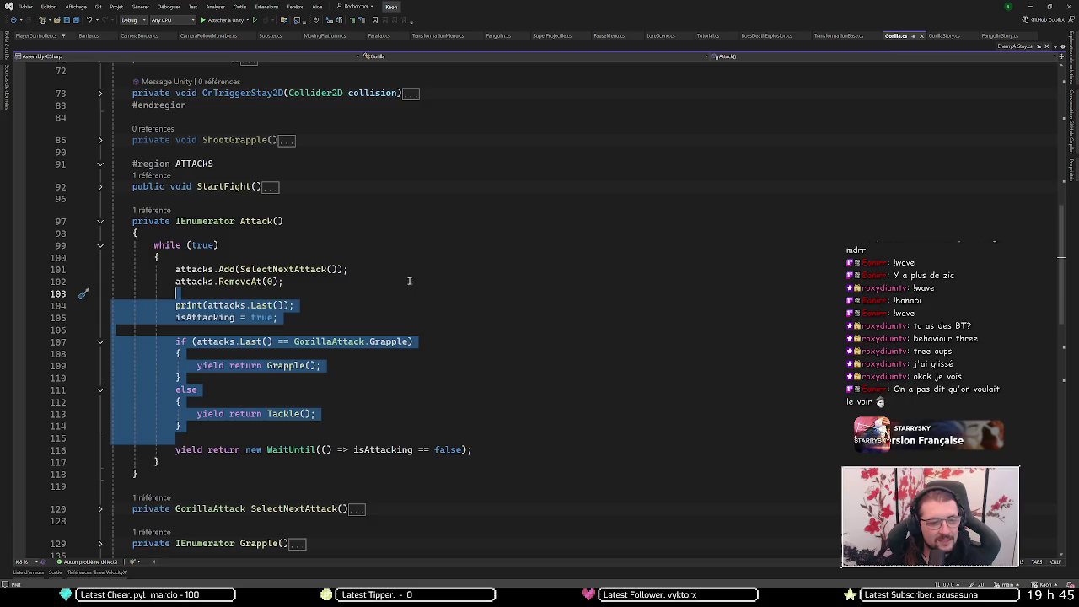
click(255, 341)
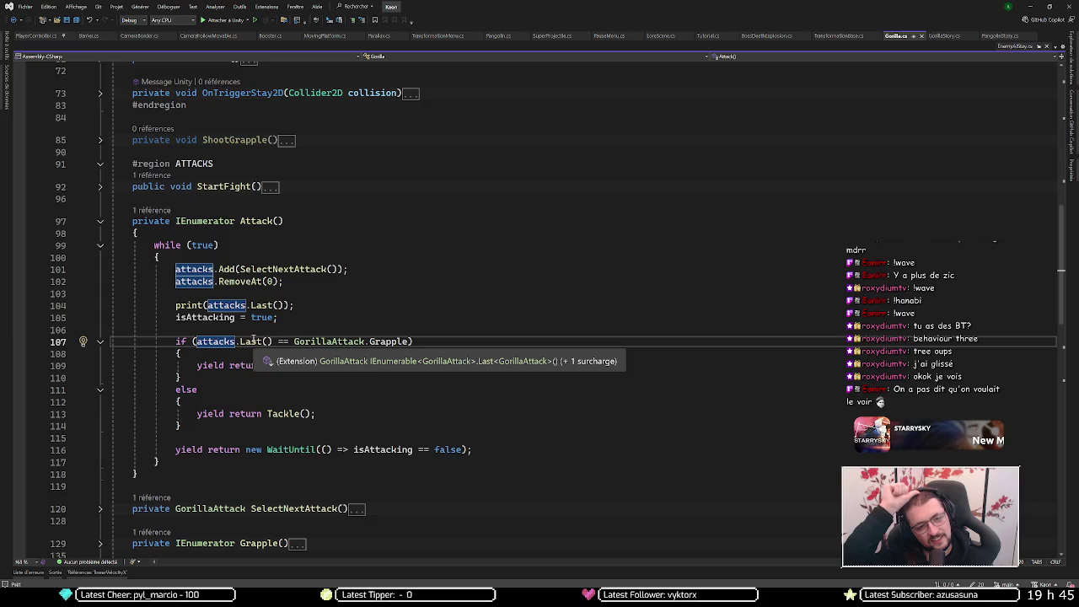
- Inspect the SelectNextAttack call on line 101, then return to Chrome
click(294, 269)
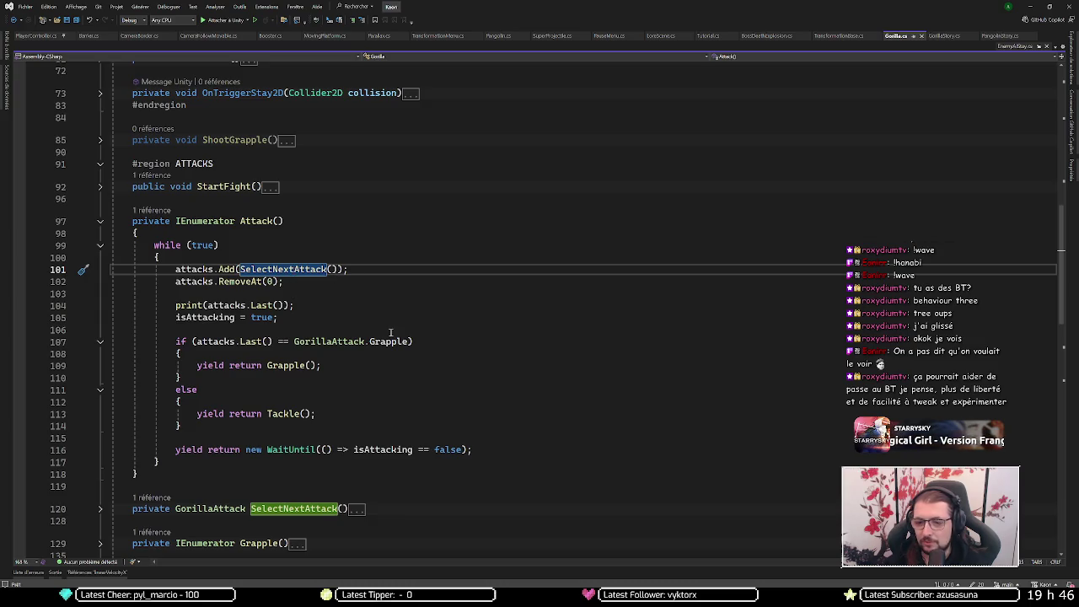
mouse_move(71, 581)
click(132, 573)
- Search Google for 'behaviour tree' in a new tab
key(ctrl+t)
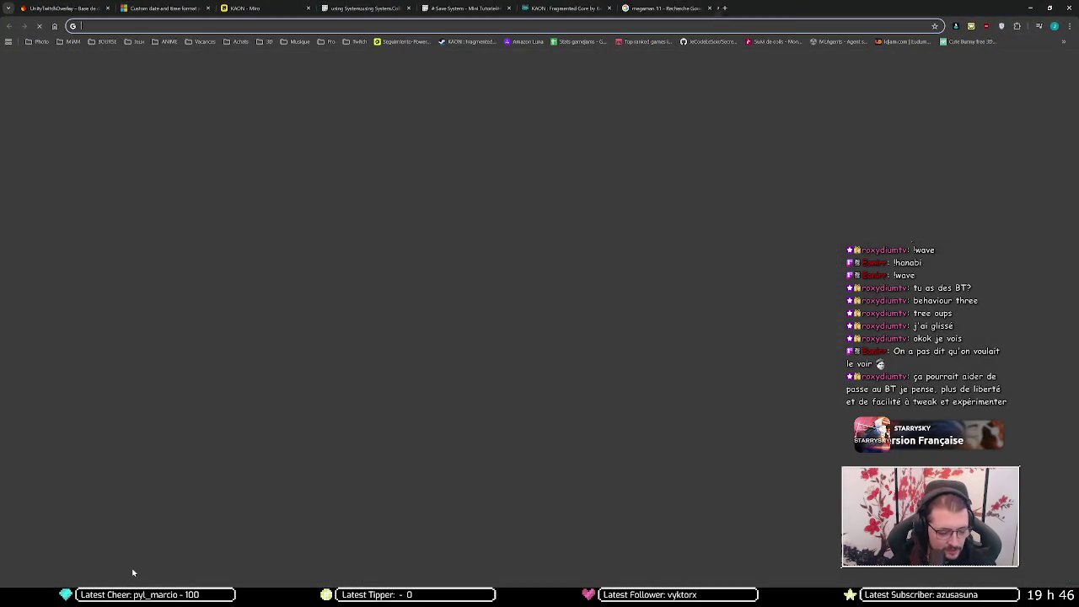
text(behaviour tree)
key(Return)
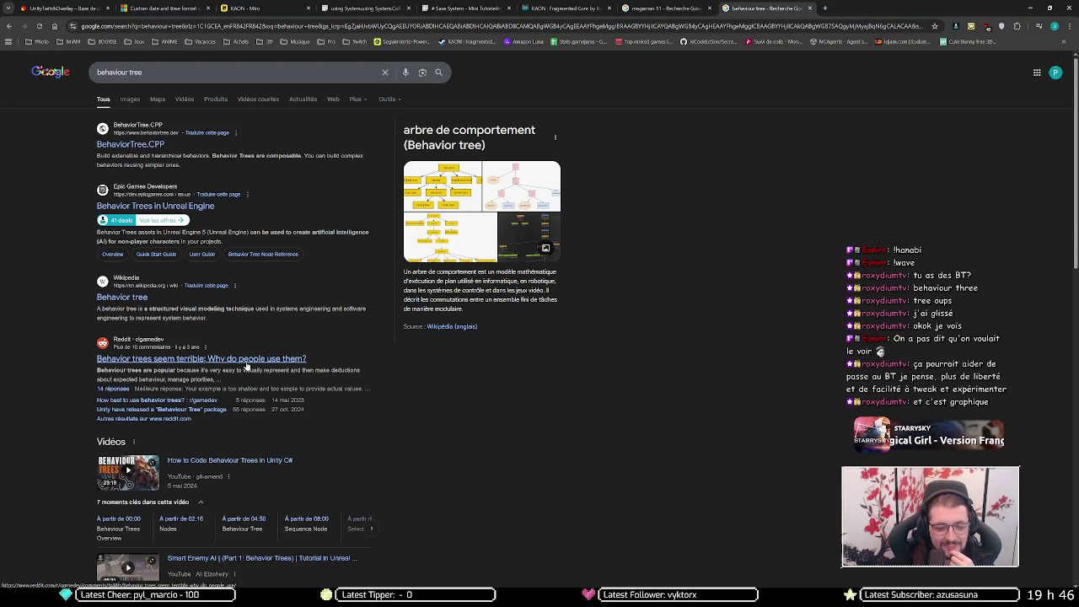
- Scroll the results and open the Behavior Designer - Behavior Trees for Everyone Asset Store page
scroll(48, 367, down, 1)
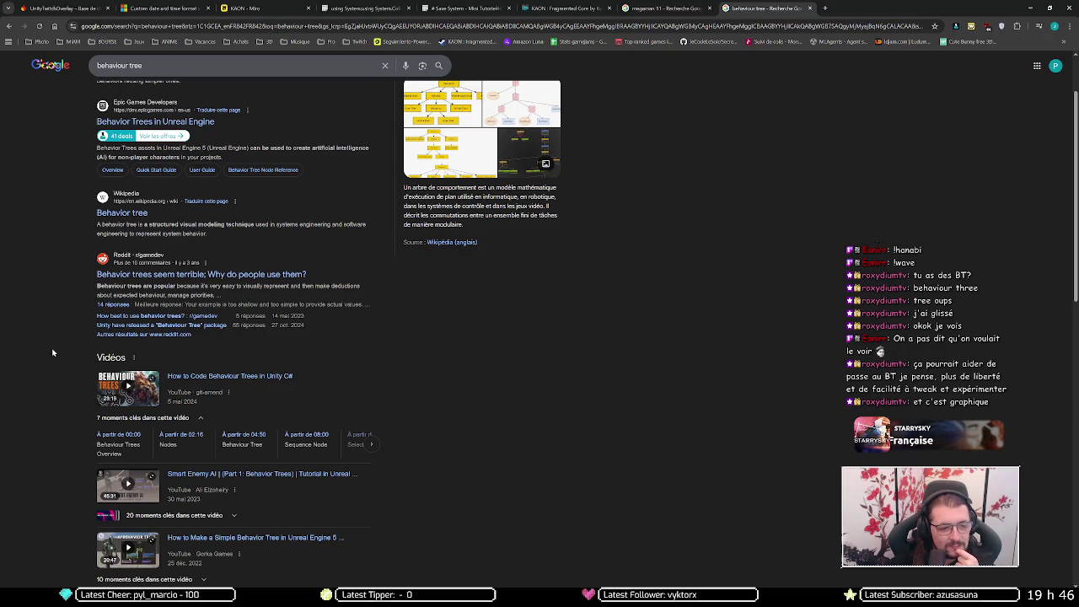
scroll(52, 353, down, 3)
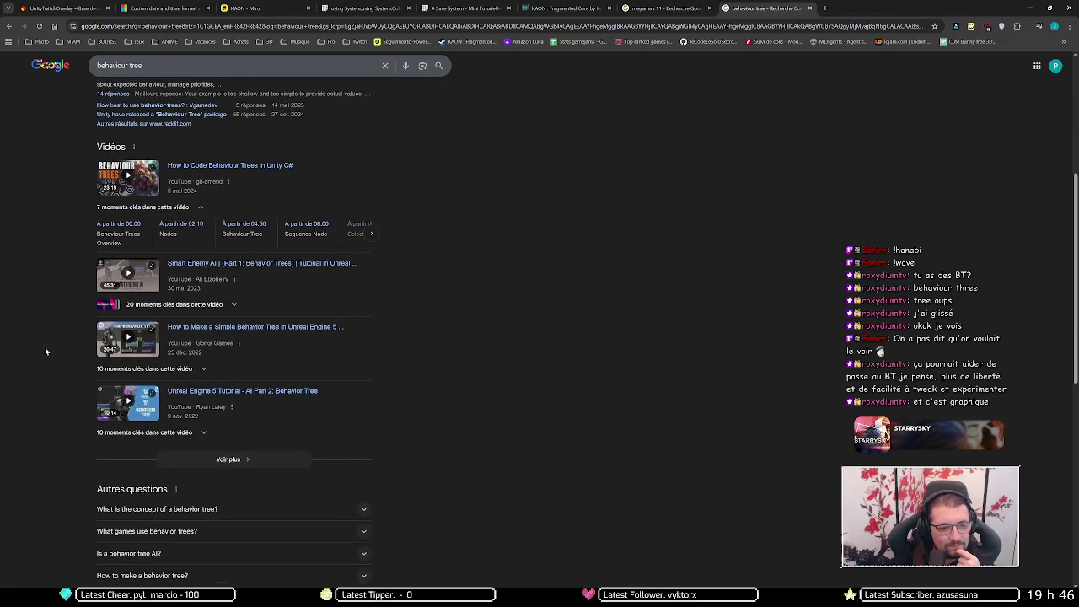
scroll(45, 352, down, 1)
scroll(46, 350, down, 3)
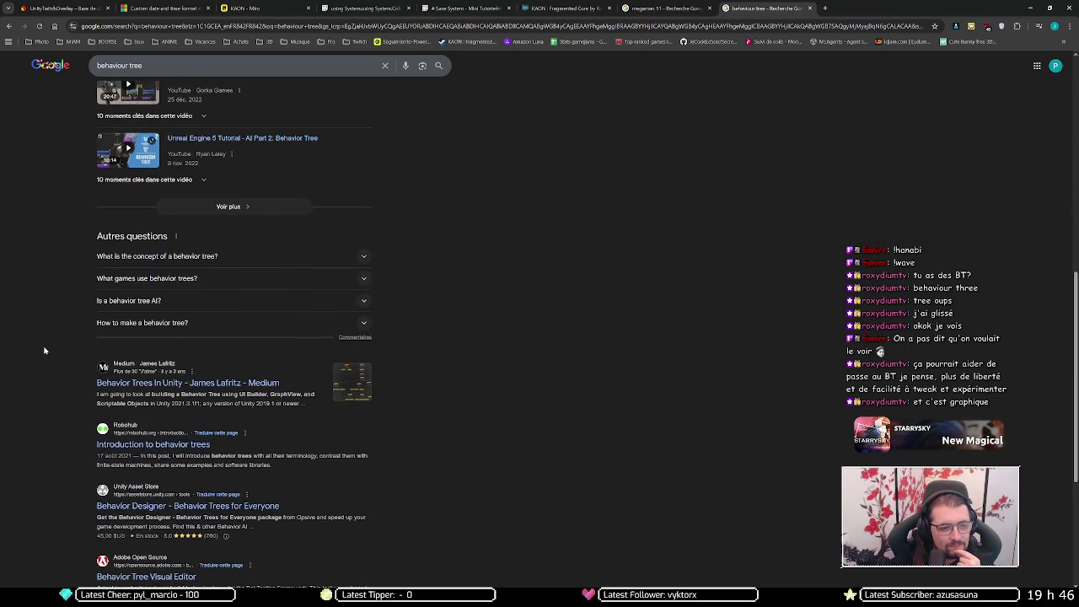
scroll(45, 351, down, 2)
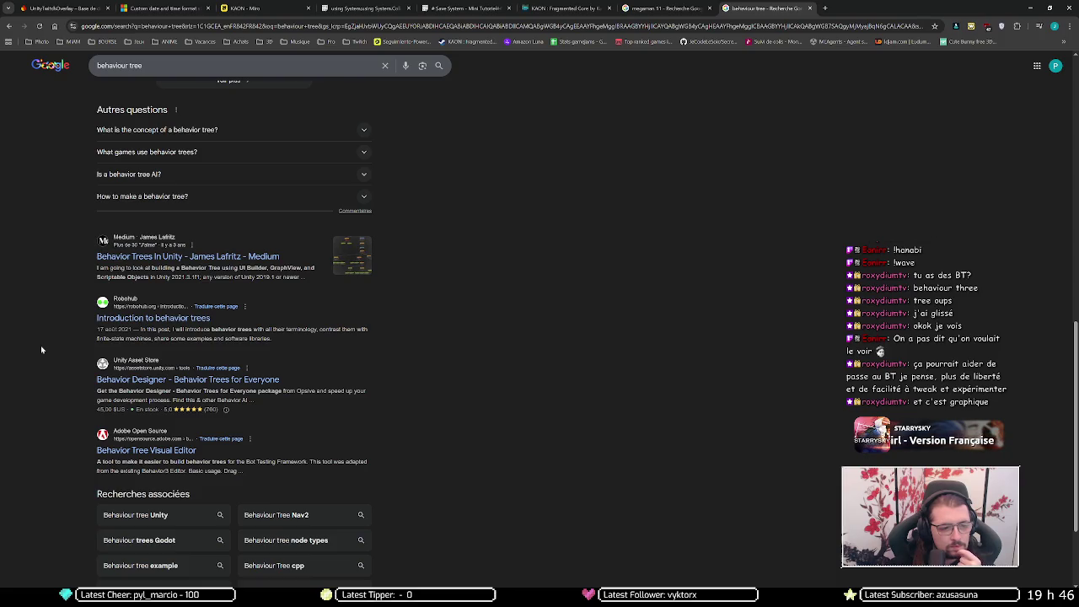
scroll(41, 349, down, 2)
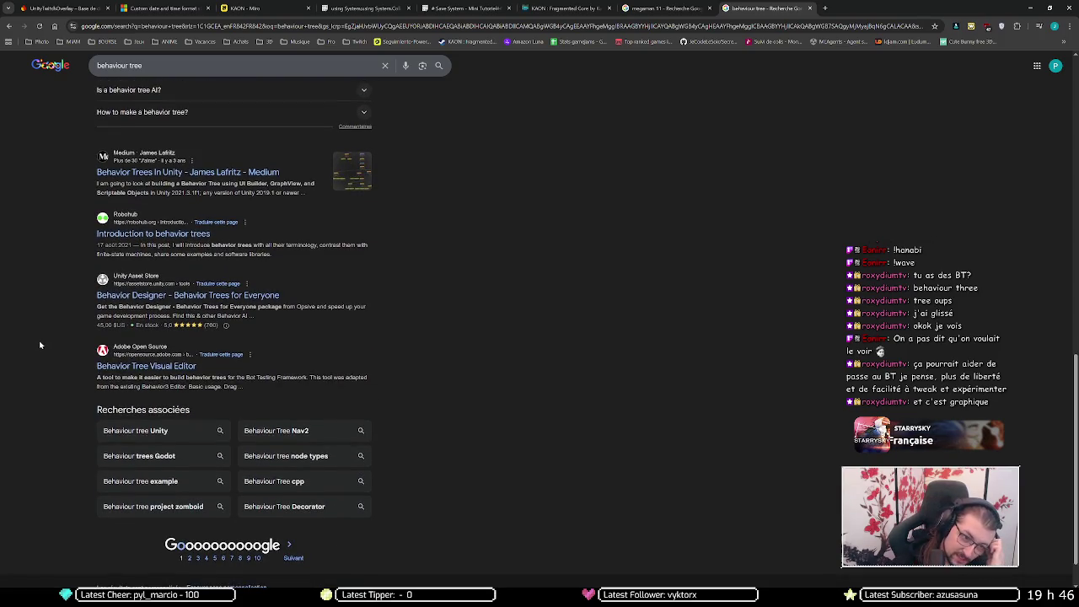
click(164, 297)
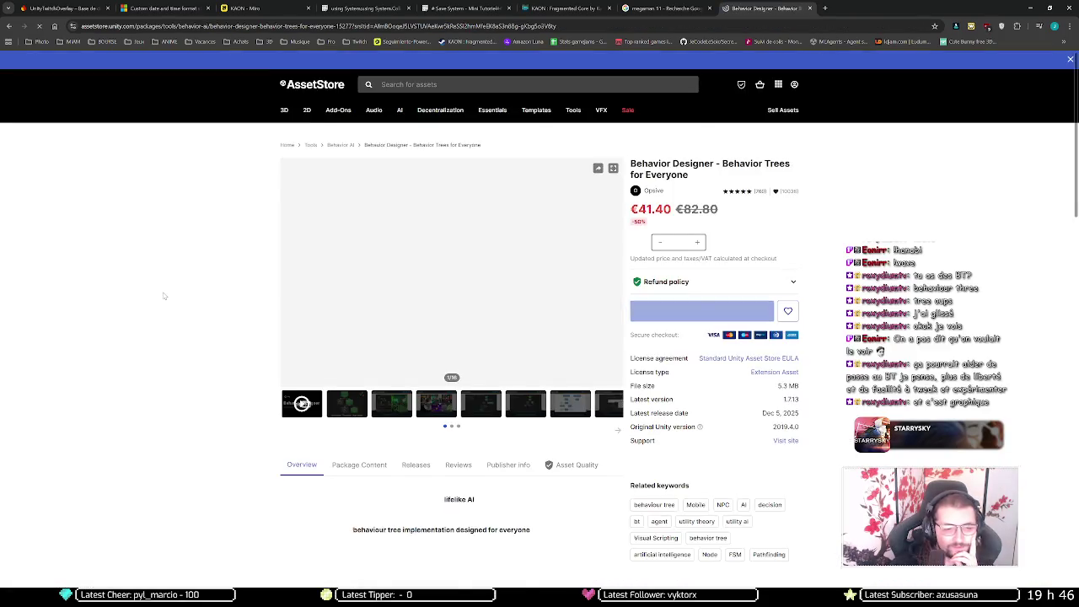
- View the gallery screenshots from Behavior Trees for Everyone through Conditional Aborts
click(358, 427)
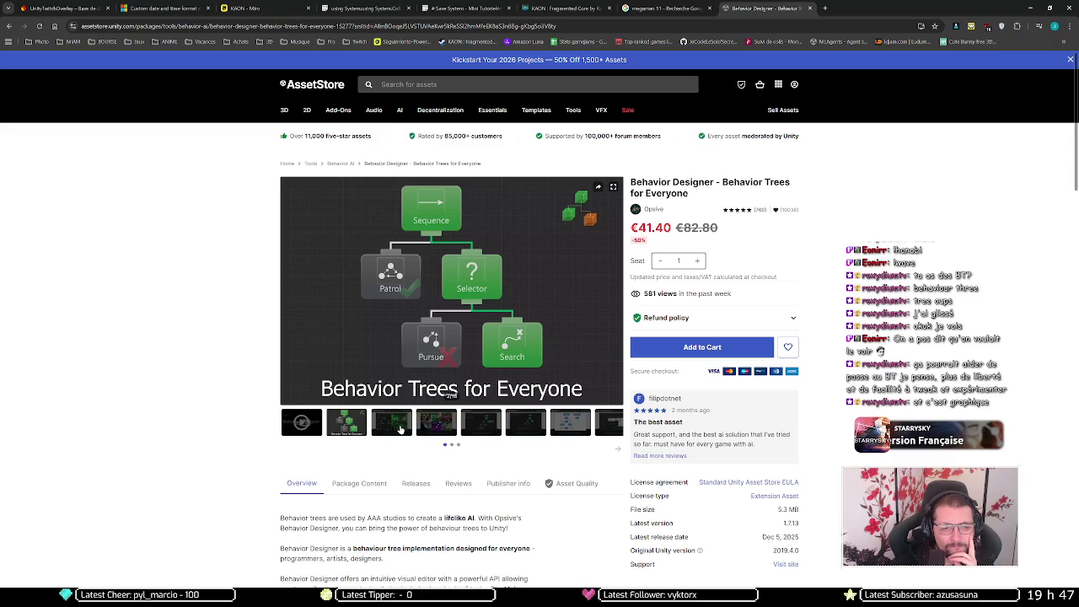
click(401, 430)
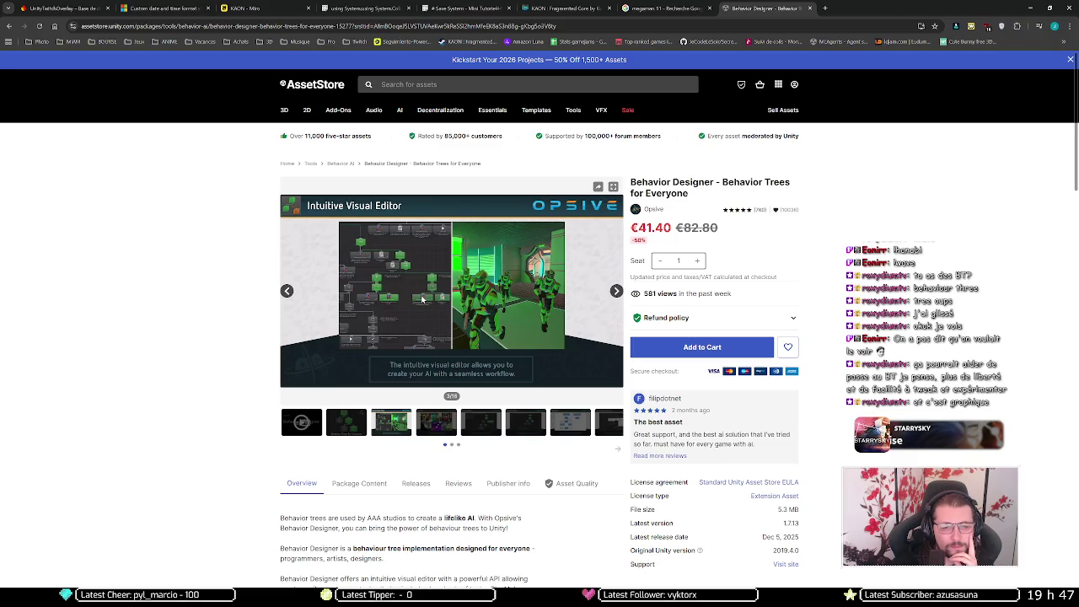
click(456, 431)
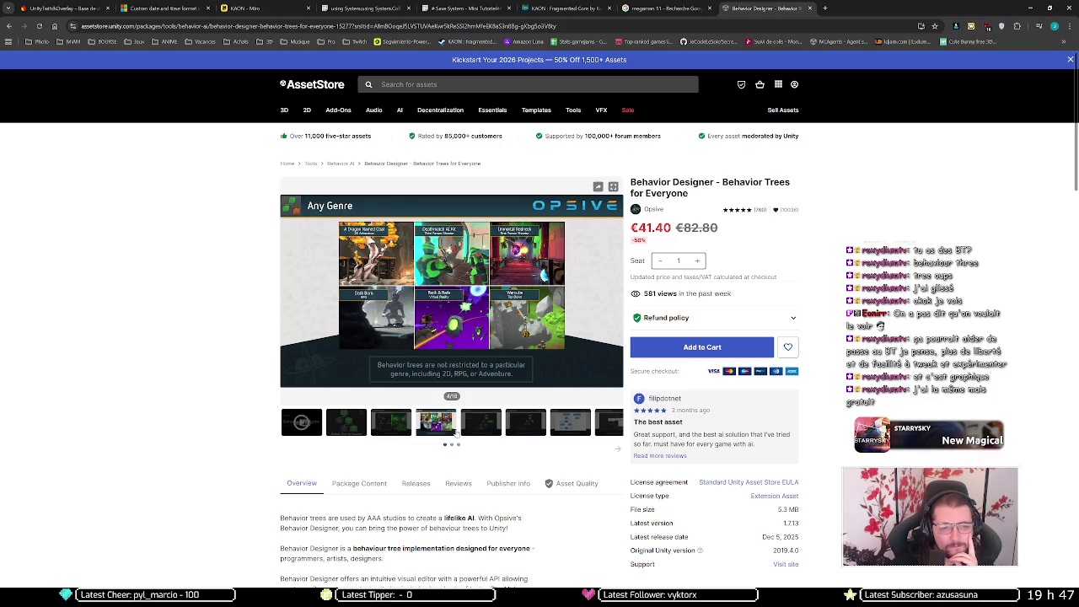
click(466, 430)
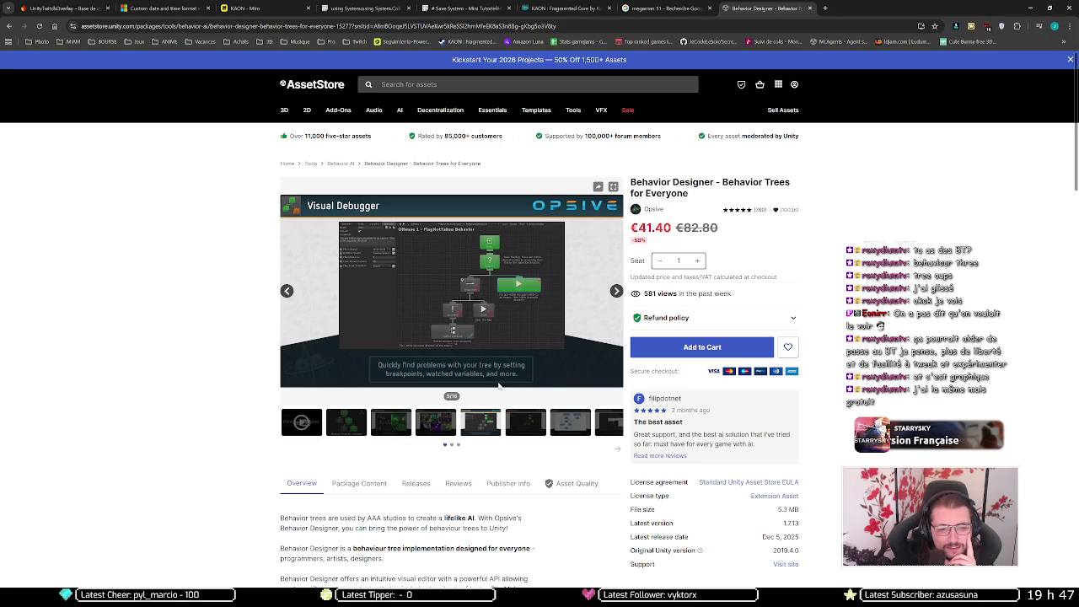
click(538, 427)
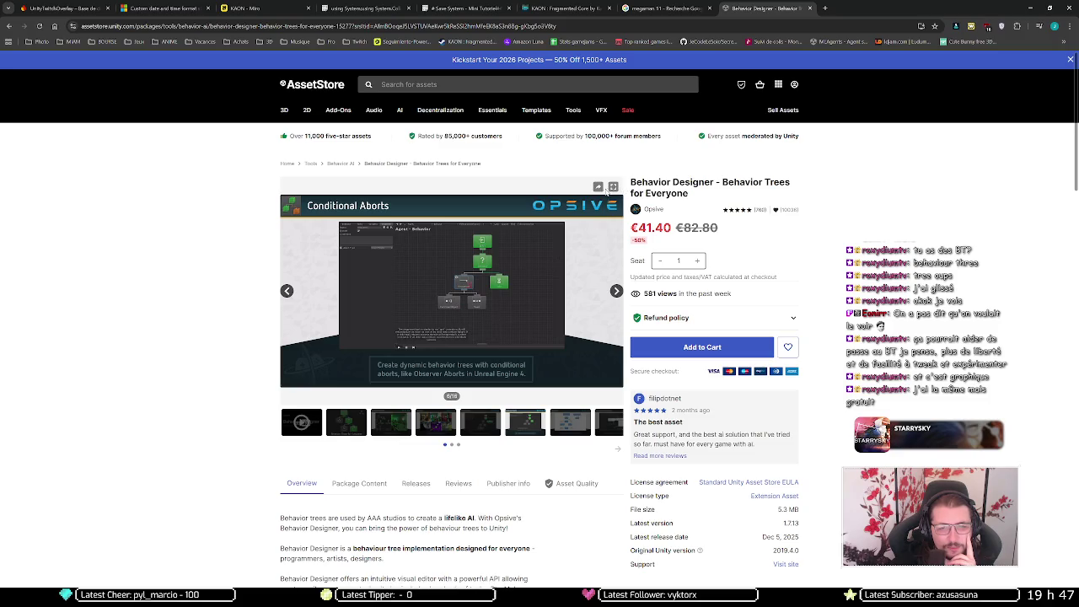
- Enlarge the gallery, step through slides from Powerful API to Extensive Documentation and Videos, then close it
click(612, 188)
click(1059, 312)
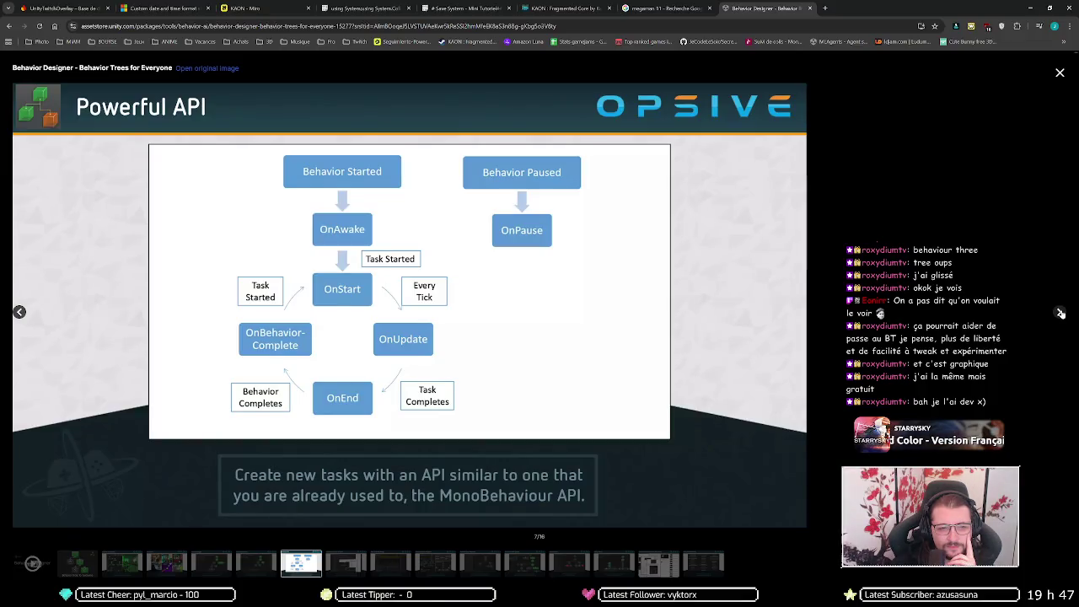
click(1061, 312)
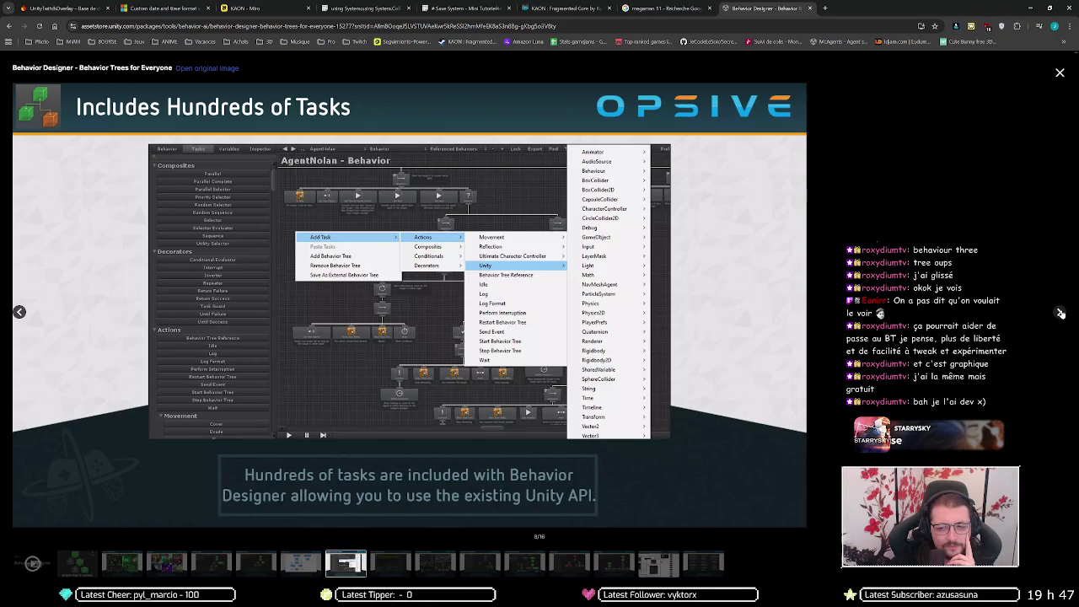
click(1061, 313)
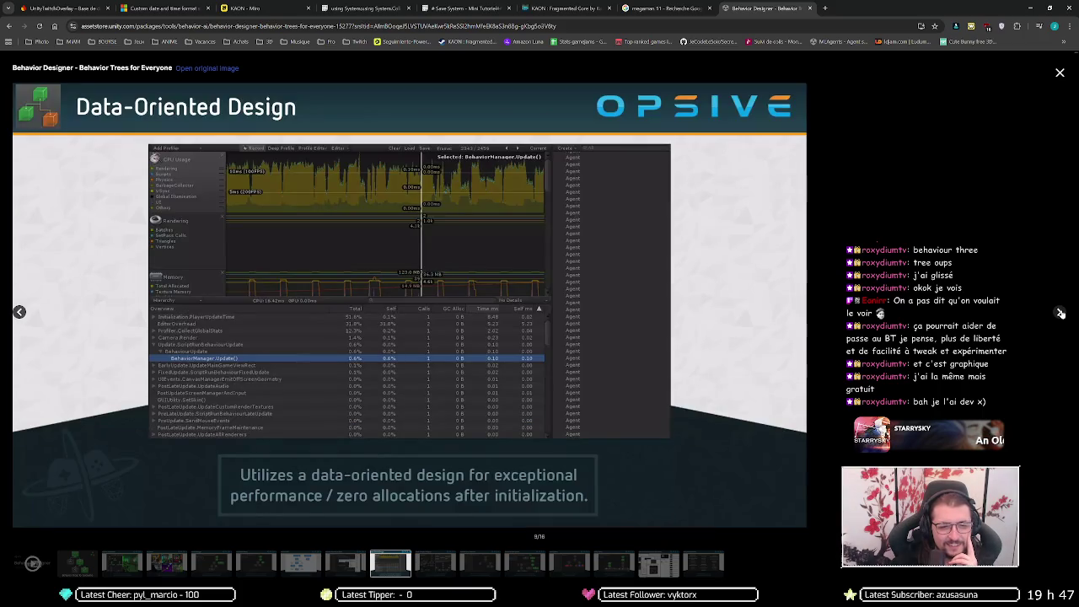
click(1061, 313)
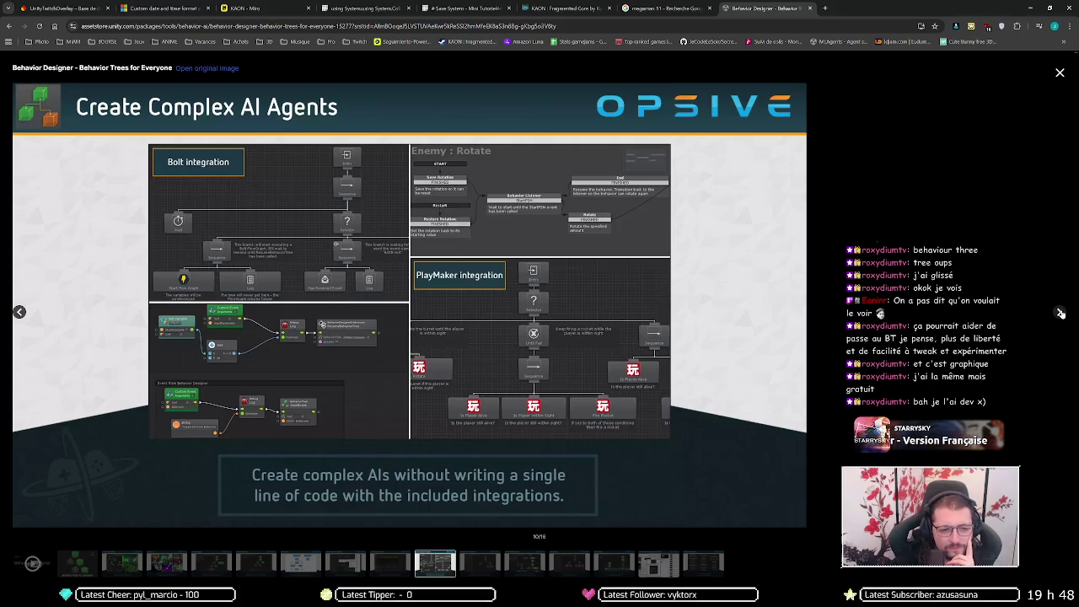
click(1061, 312)
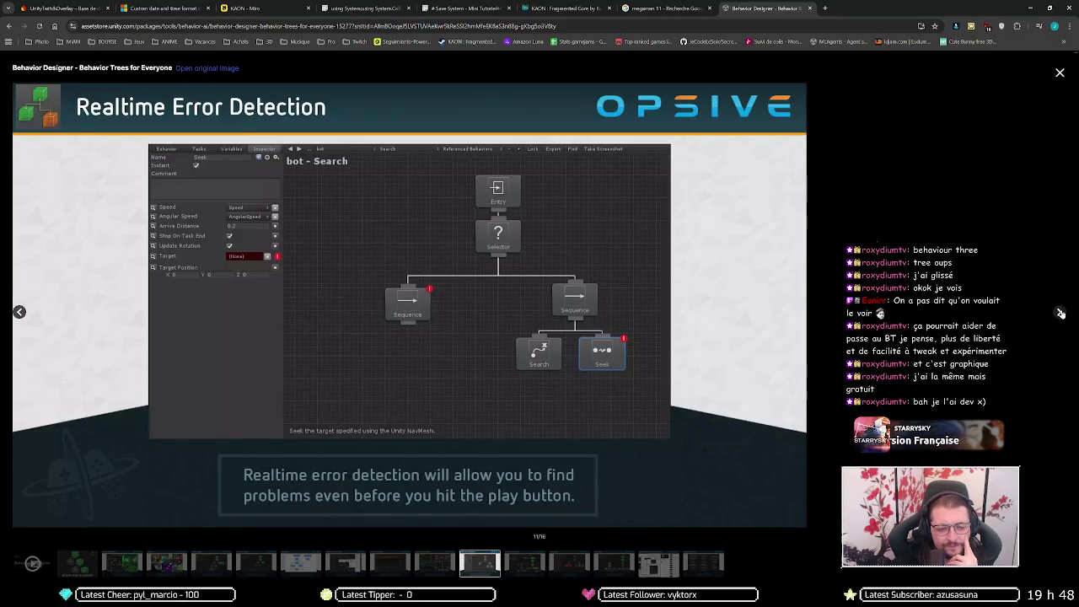
click(1061, 313)
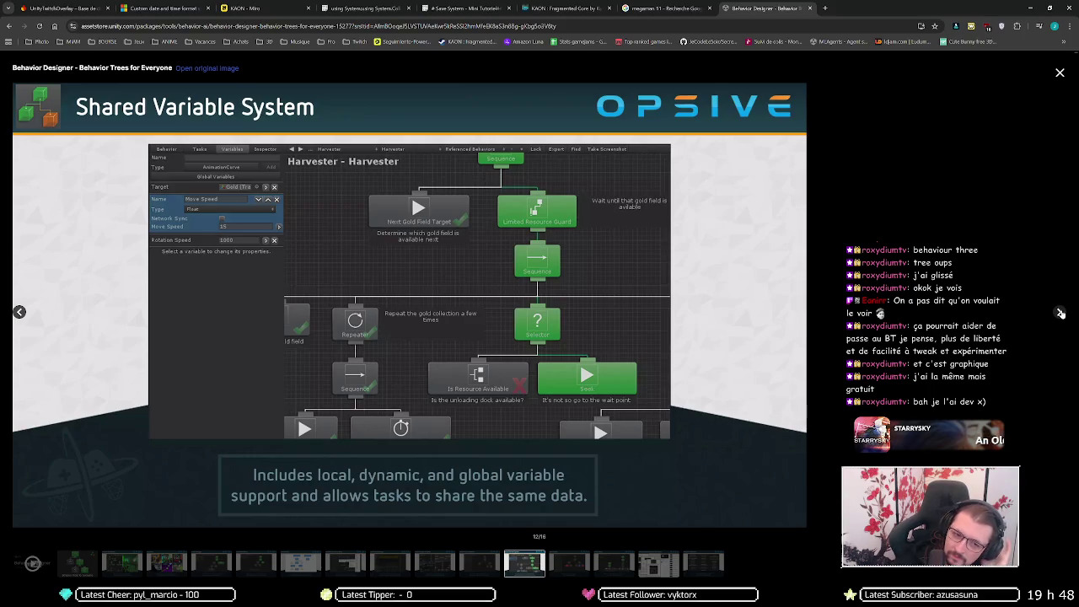
click(1061, 313)
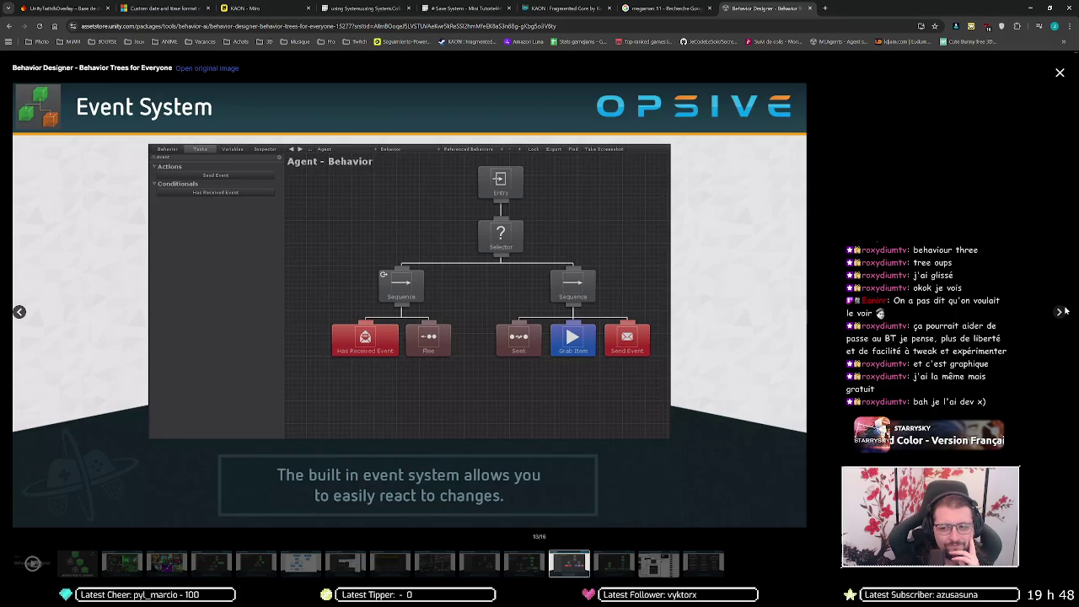
click(1059, 313)
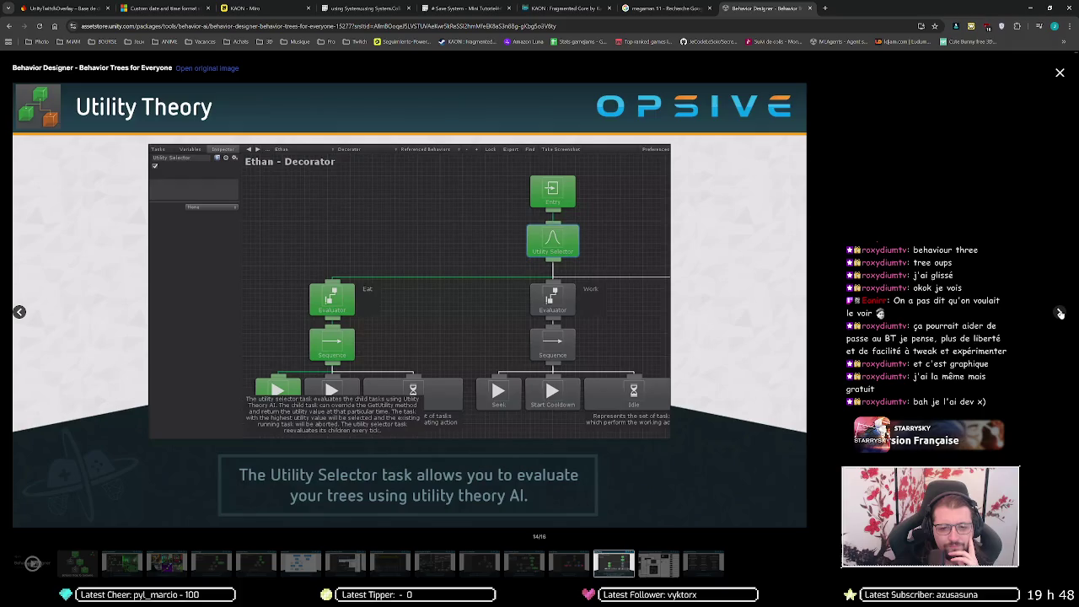
click(1060, 313)
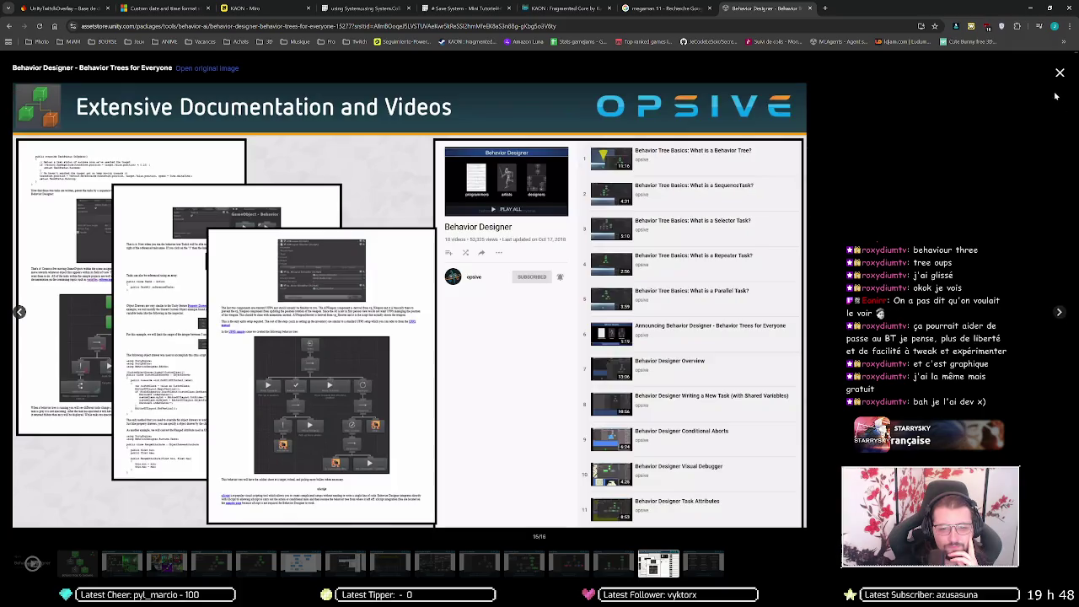
click(1054, 90)
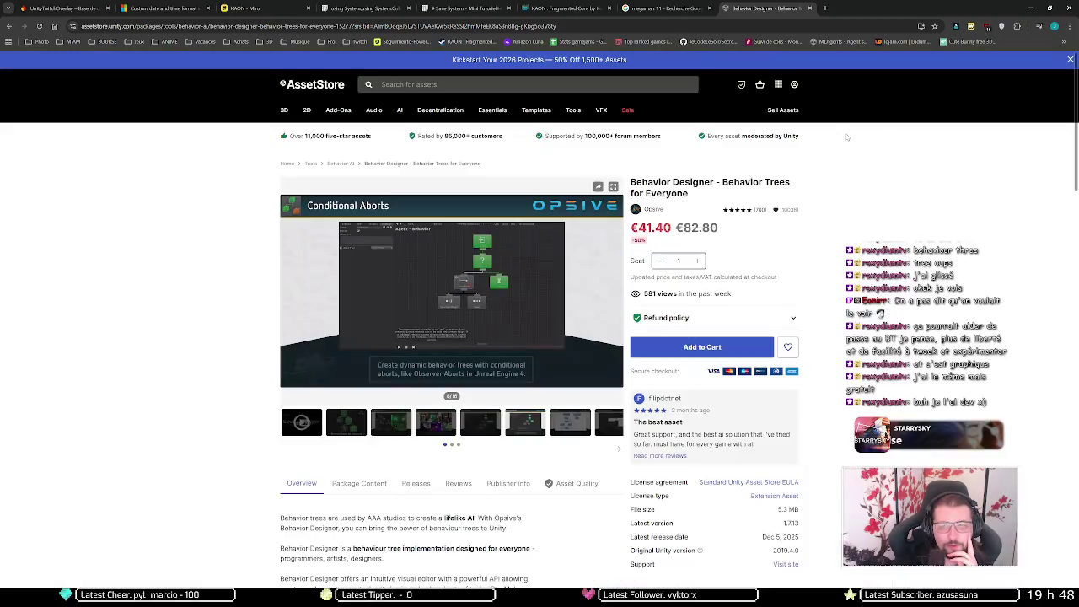
- Search Google for 'playmaker' and open the PlayMaker – Visual Scripting for Unity site
click(784, 25)
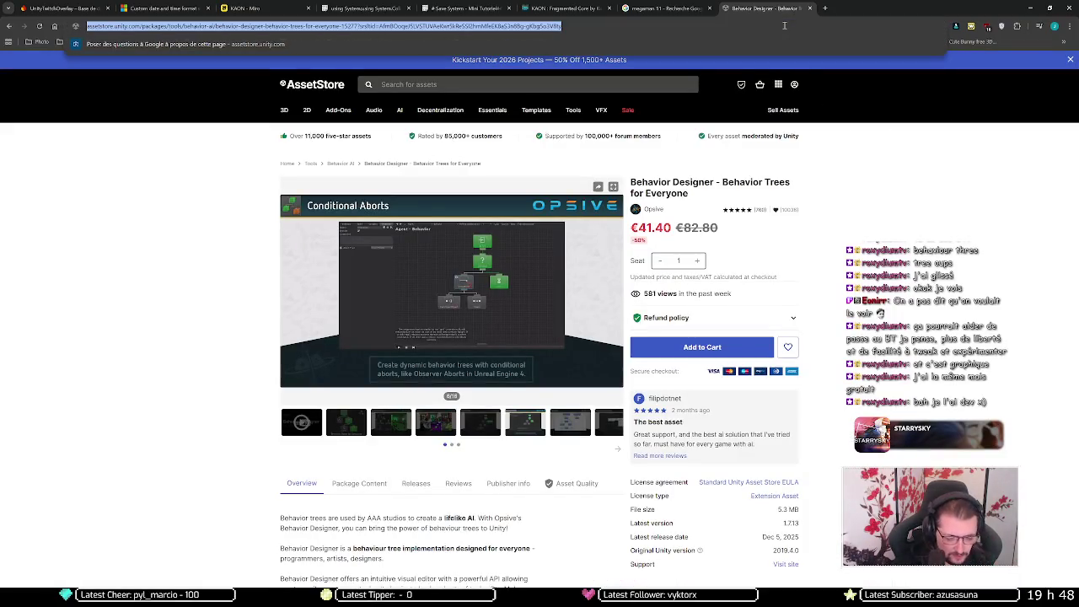
text(playymak)
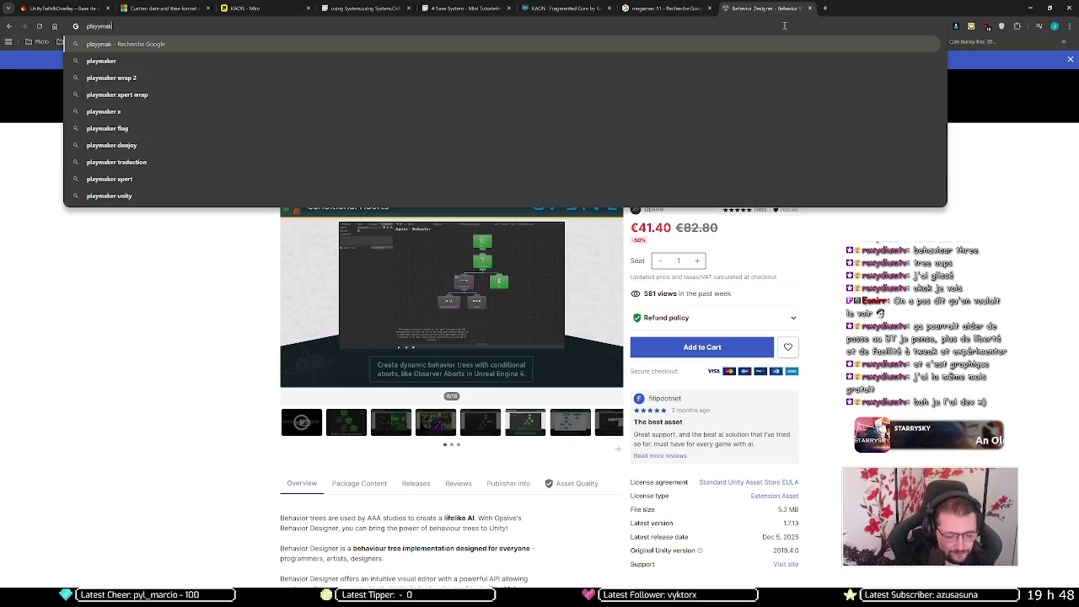
text(er)
key(Return)
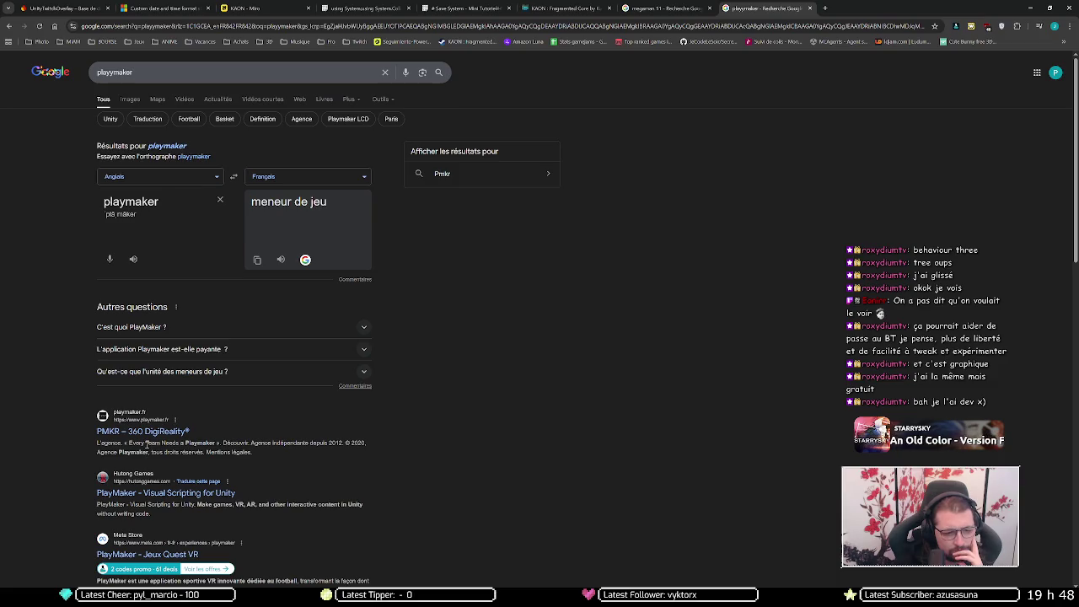
click(146, 496)
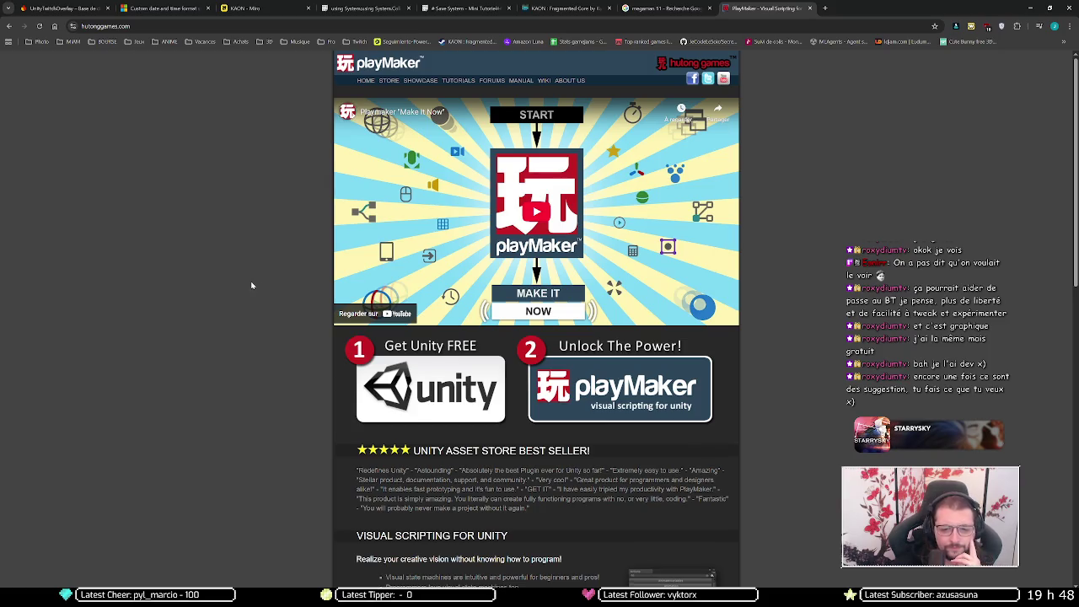
- Scroll down through the PlayMaker homepage's visual scripting features
scroll(254, 282, down, 3)
scroll(254, 281, down, 1)
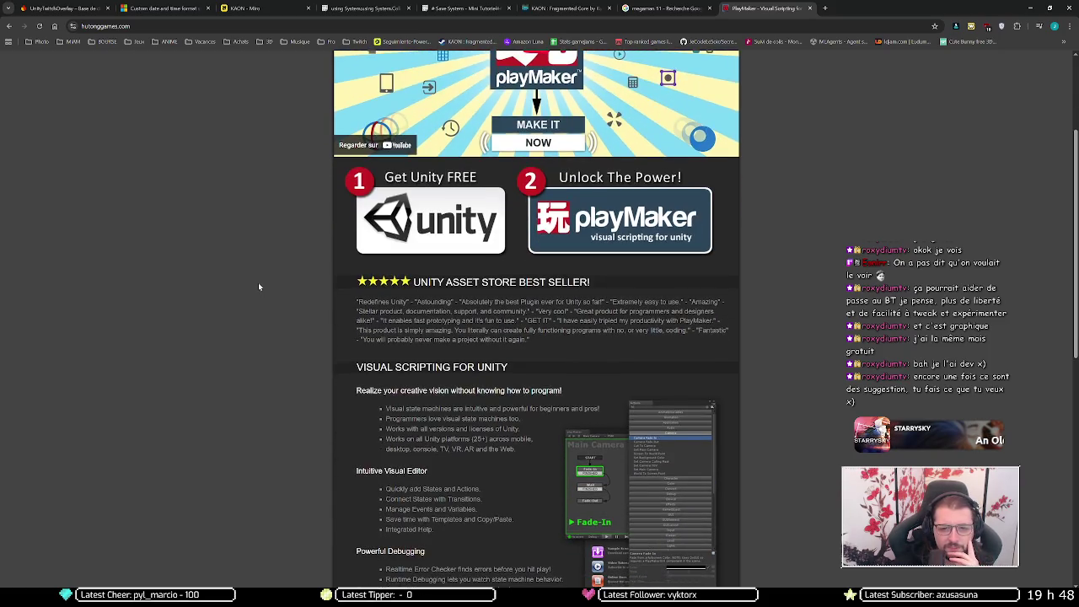
scroll(257, 280, down, 3)
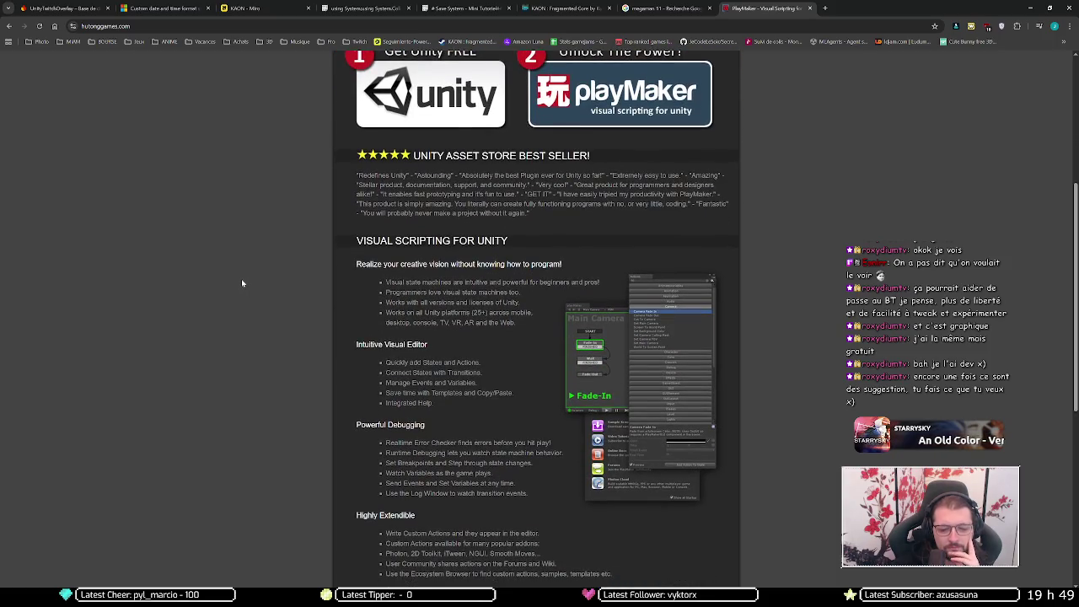
scroll(241, 279, down, 2)
scroll(242, 274, down, 5)
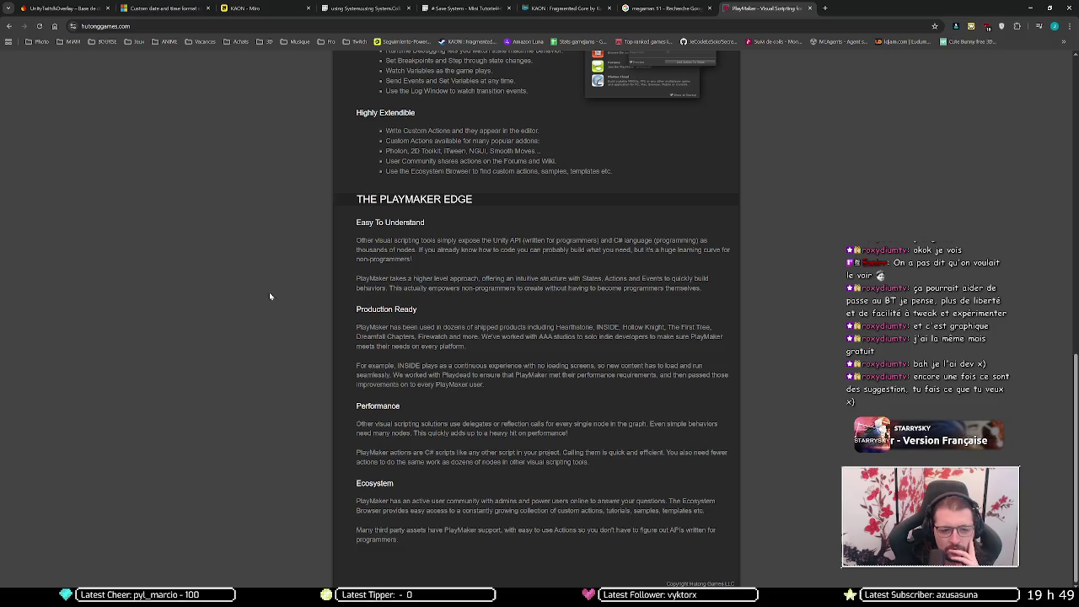
- Scroll back up, close the PlayMaker tab and minimize Chrome
scroll(291, 328, up, 5)
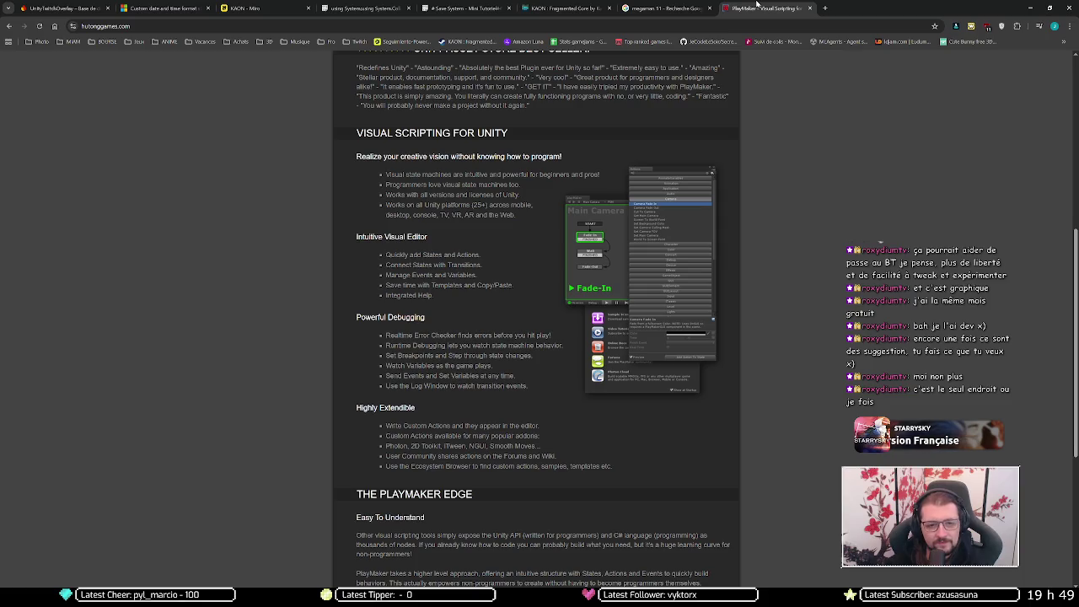
middle_click(758, 4)
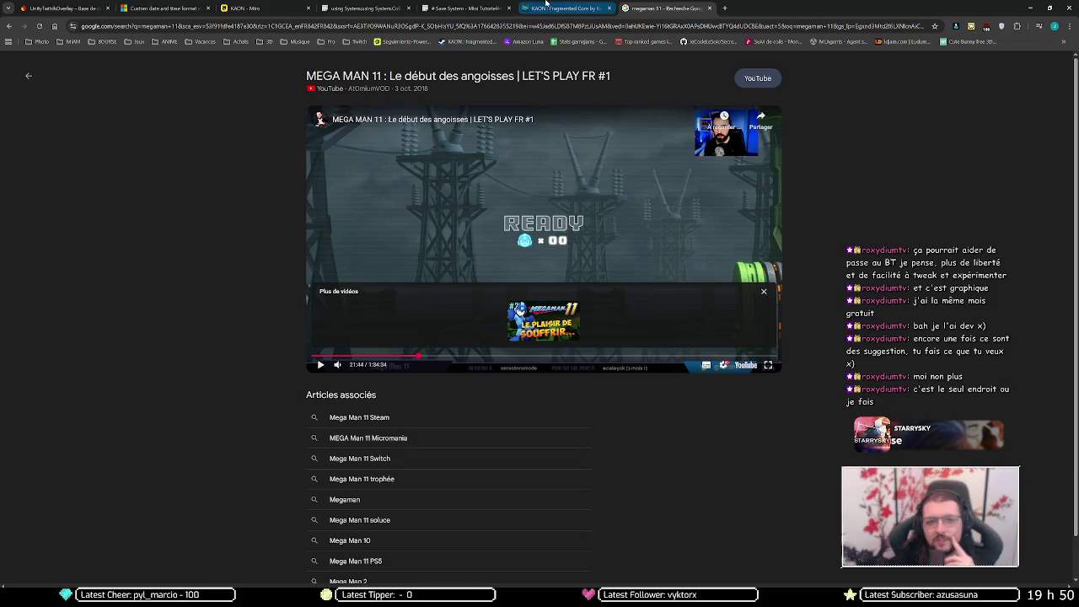
click(1026, 8)
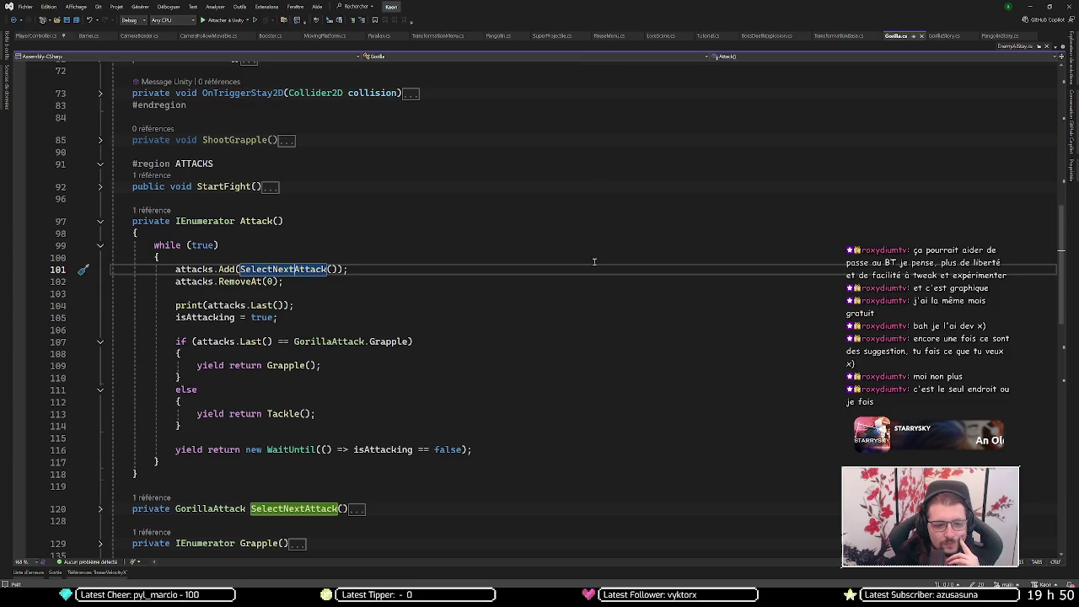
- Collapse the Attack() method in Gorilla.cs and minimize Visual Studio to show Unity
scroll(589, 259, down, 5)
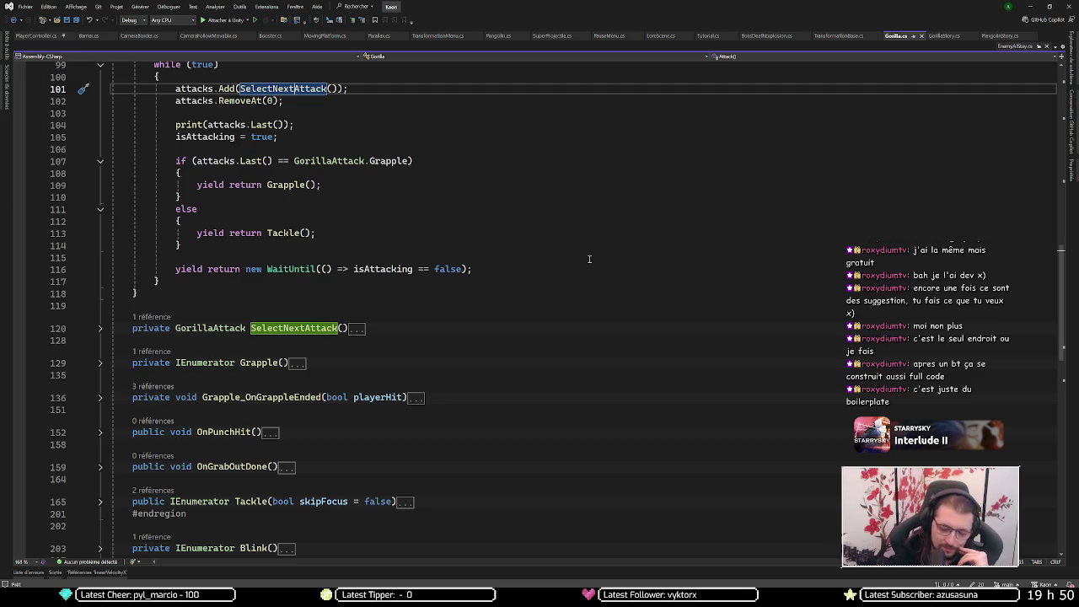
key(XF86AudioNext)
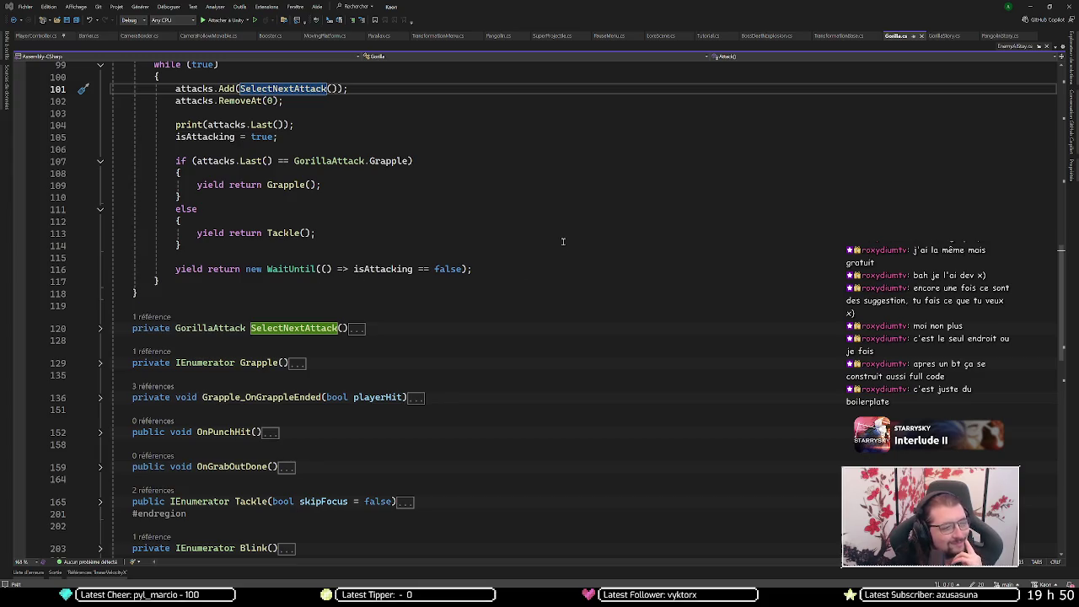
click(531, 258)
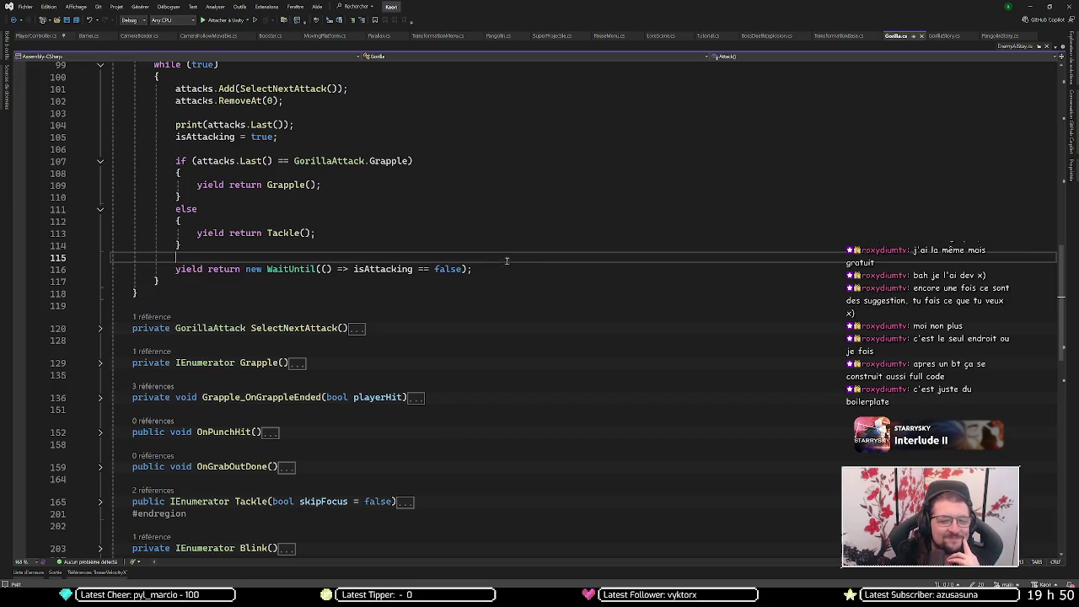
click(508, 269)
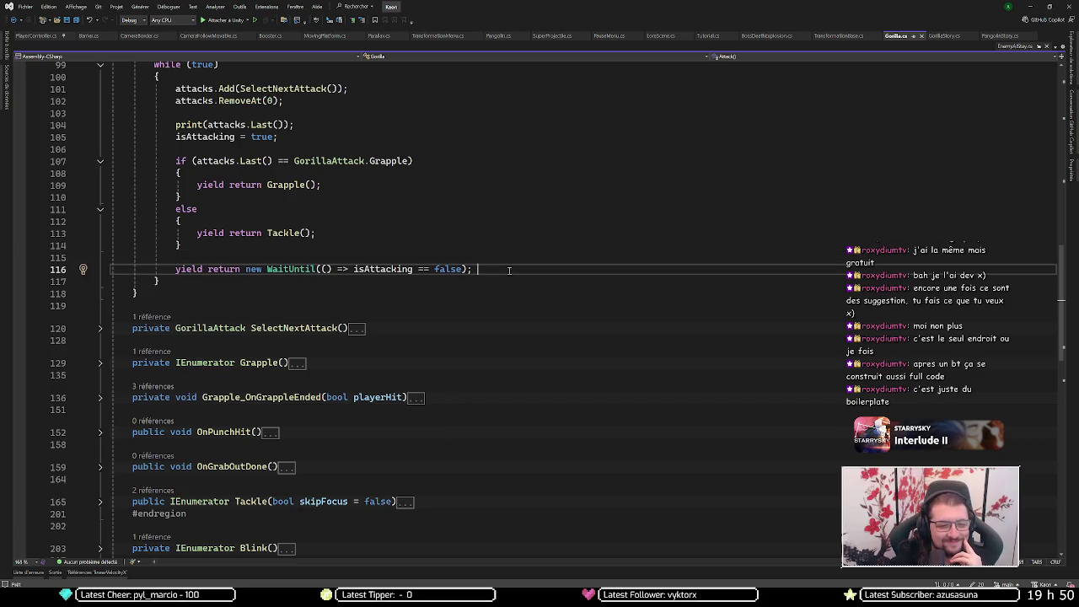
scroll(509, 269, up, 4)
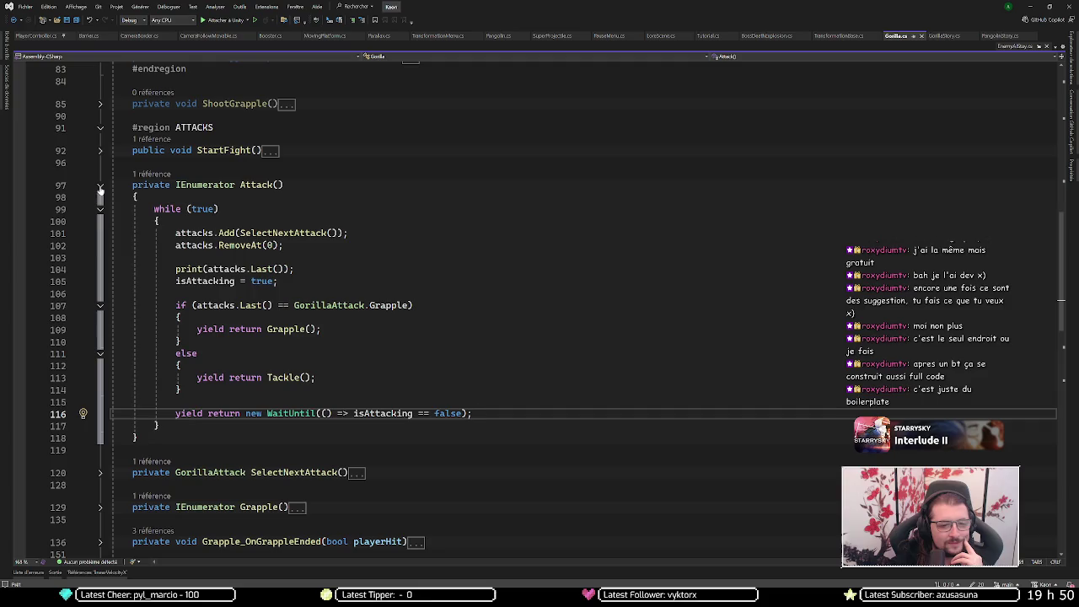
click(100, 186)
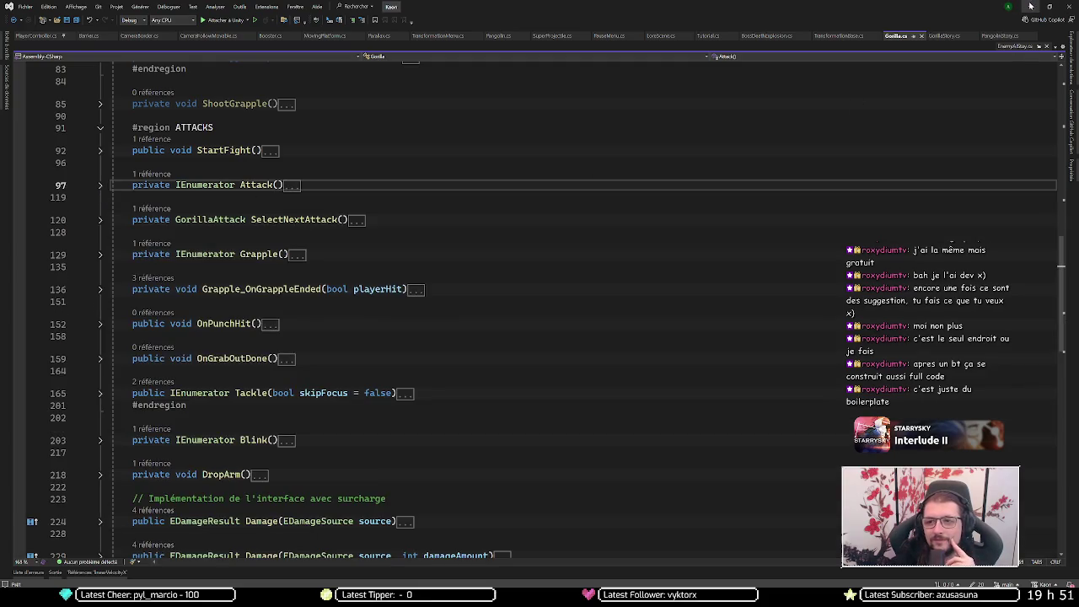
click(1030, 7)
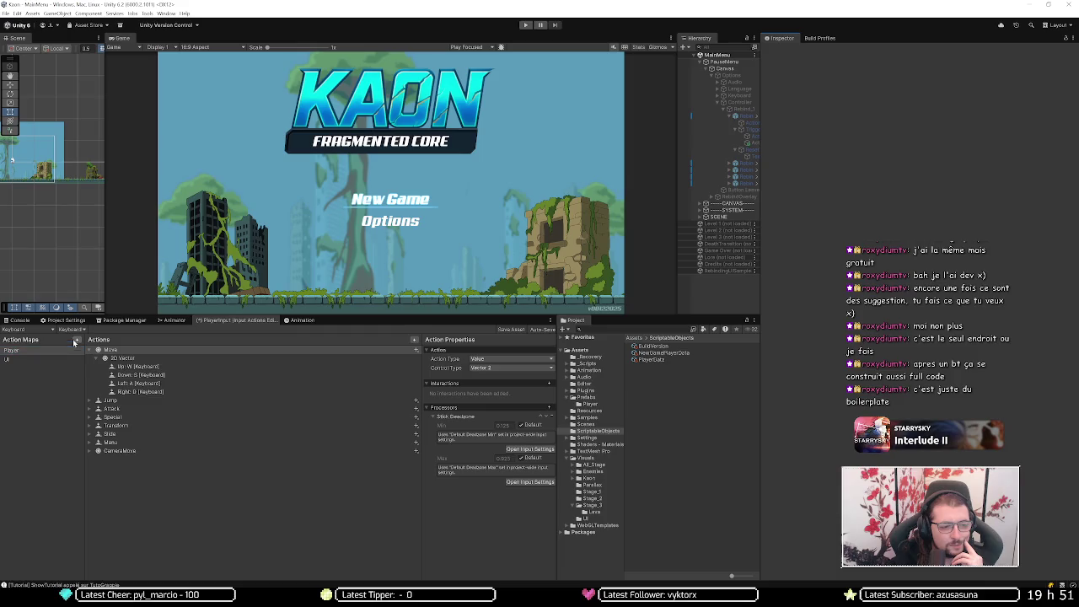
- Edit the Keyboard control scheme, add the Mouse > Mouse device, and save it
click(36, 330)
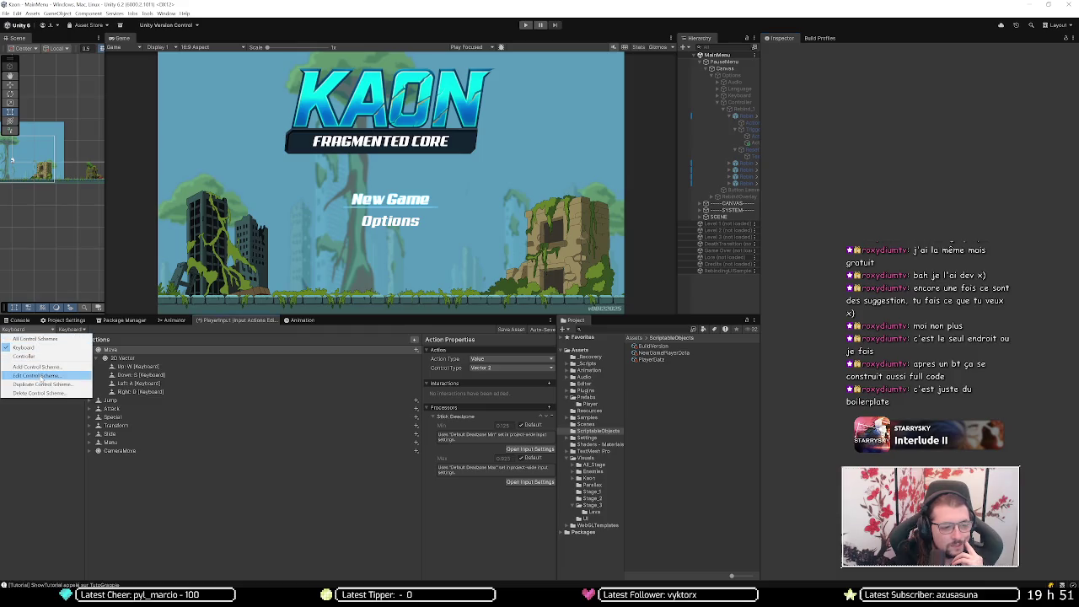
click(37, 376)
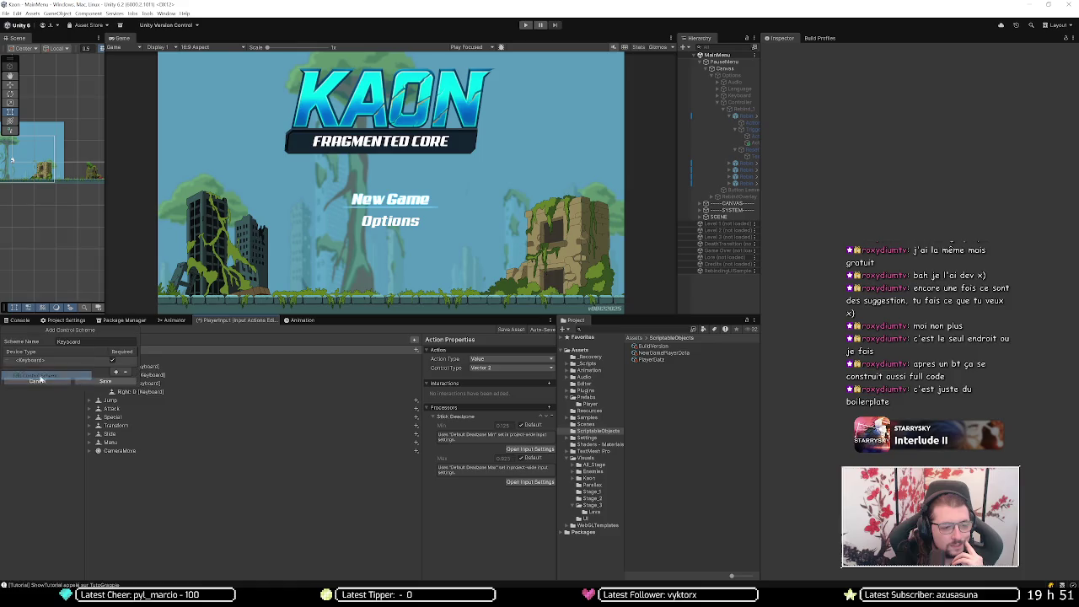
click(115, 372)
click(167, 417)
click(155, 396)
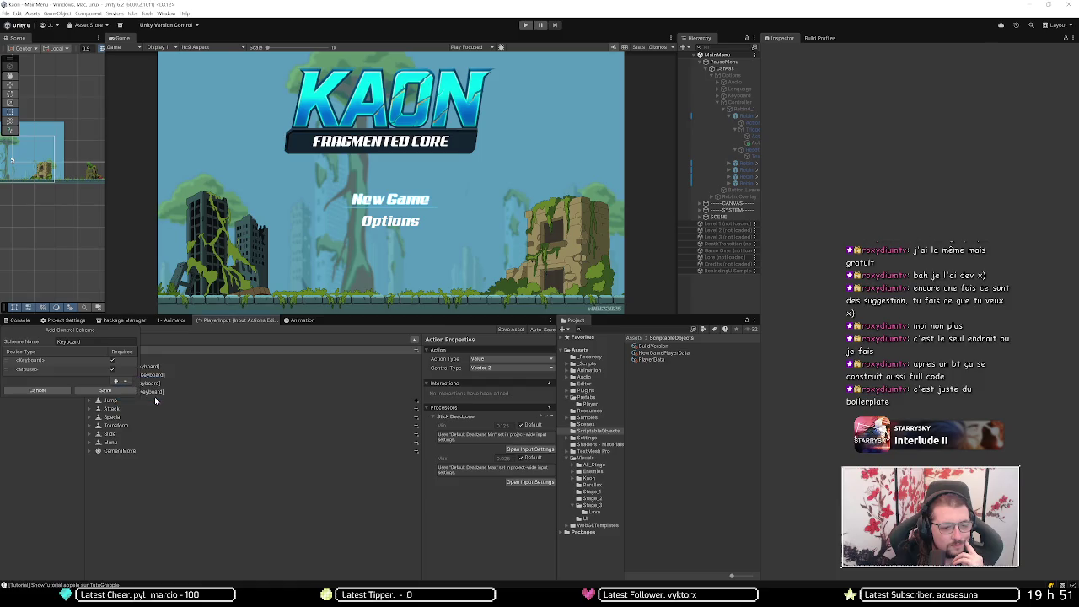
click(75, 391)
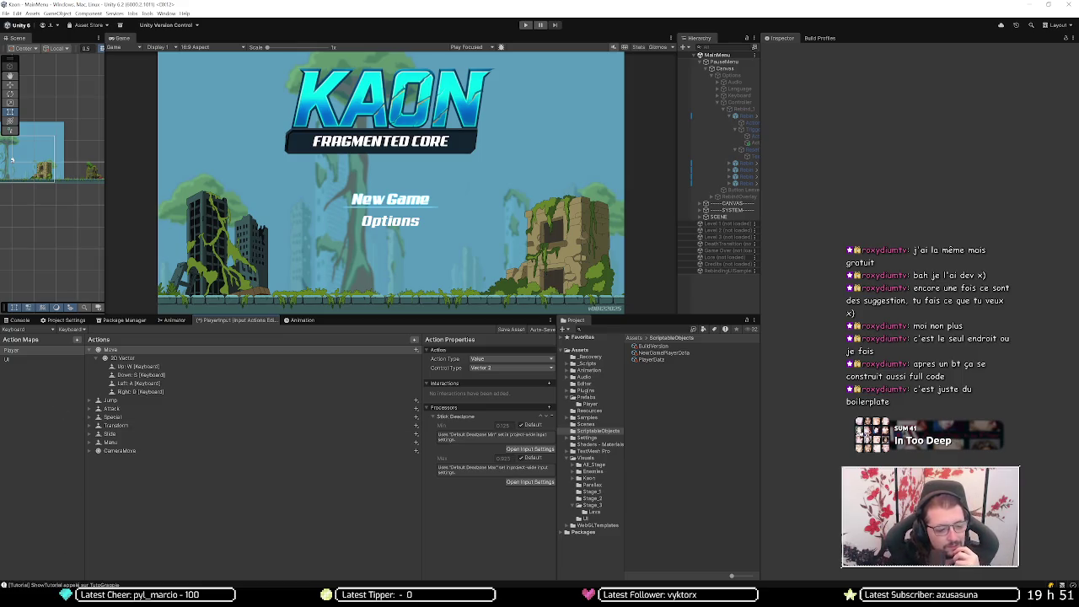
- Google 'unityy input system left stick dpad' in a new Chrome tab
mouse_move(92, 600)
click(120, 557)
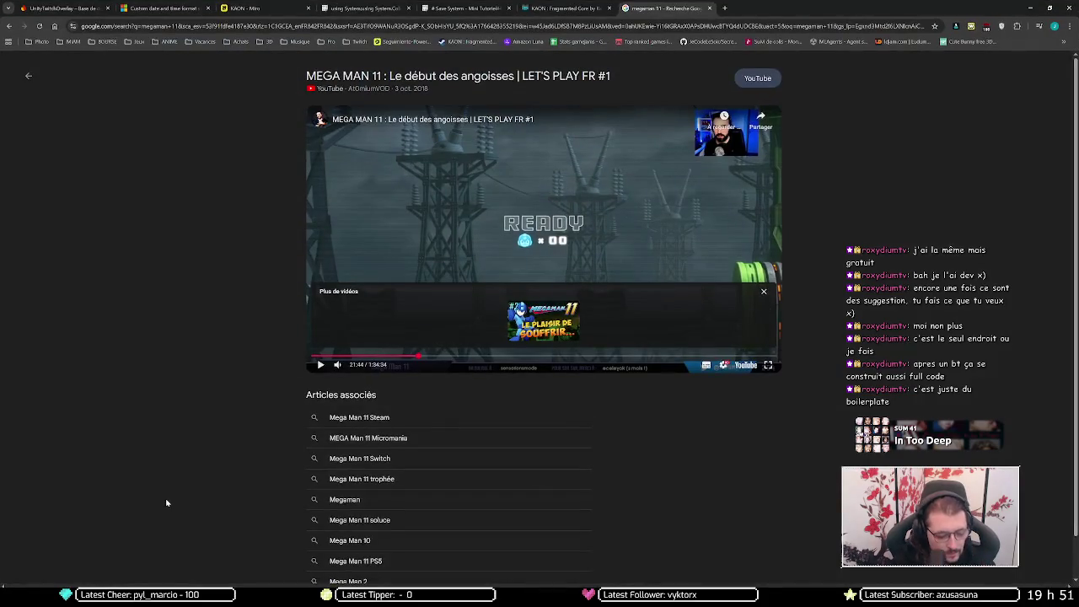
key(ctrl+t)
text(unityy input system left stick dpad)
key(Return)
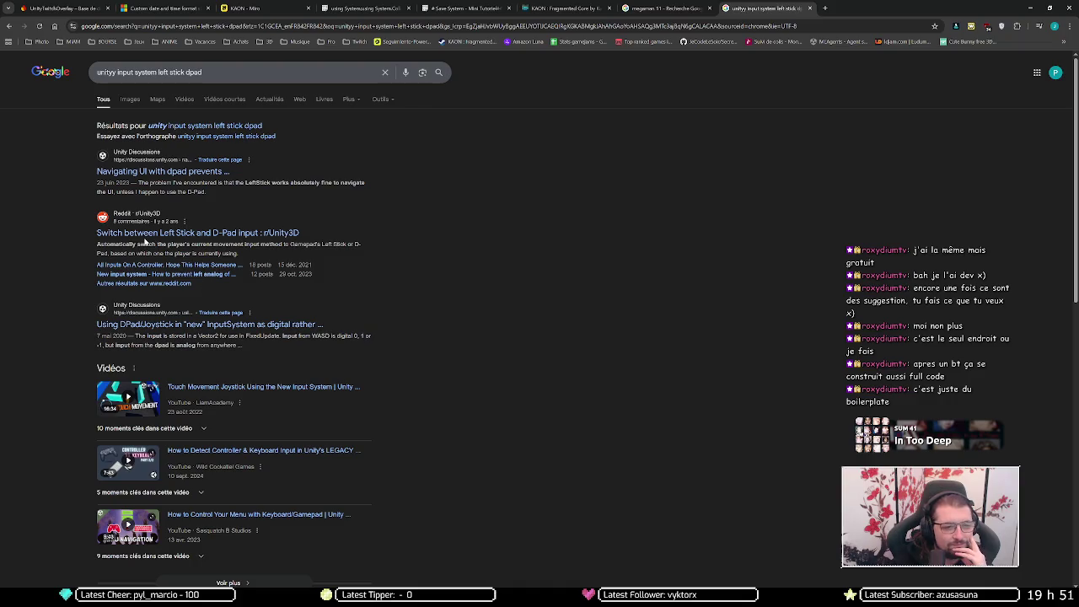
click(161, 237)
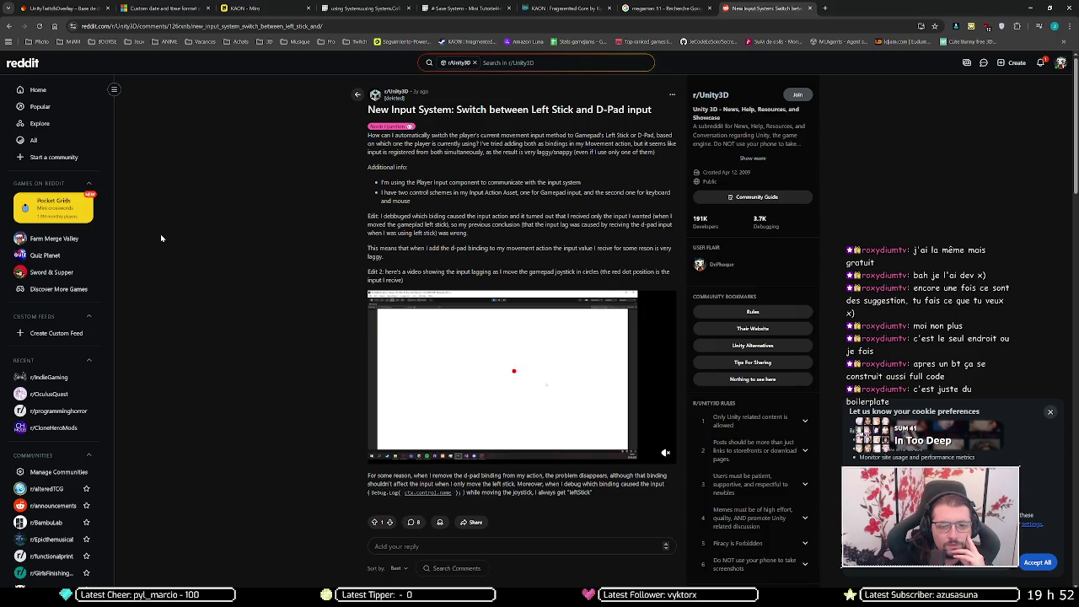
scroll(161, 238, down, 3)
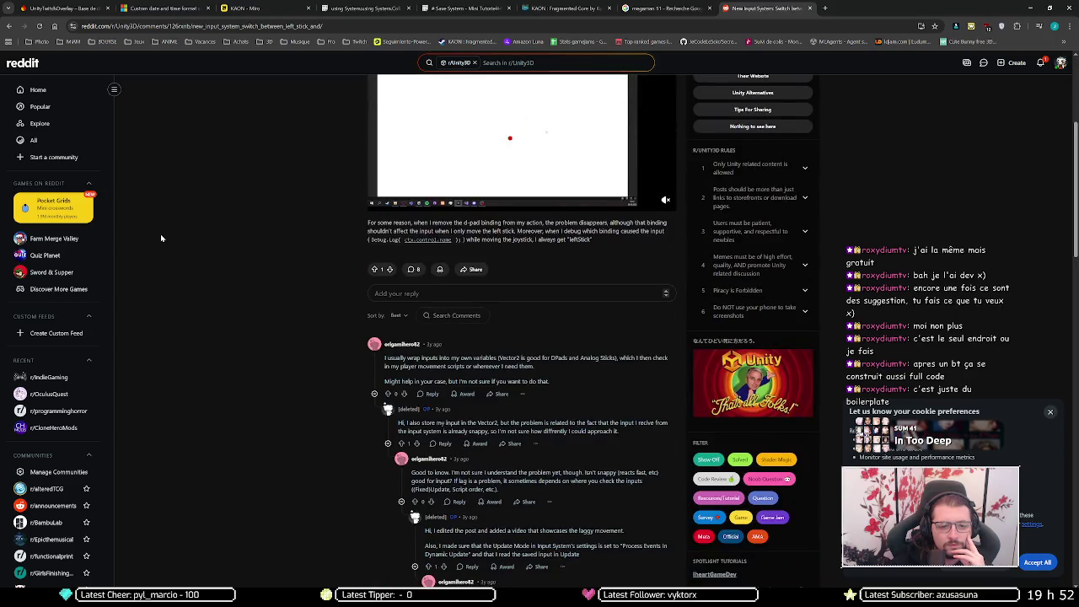
scroll(161, 239, down, 1)
scroll(161, 238, down, 1)
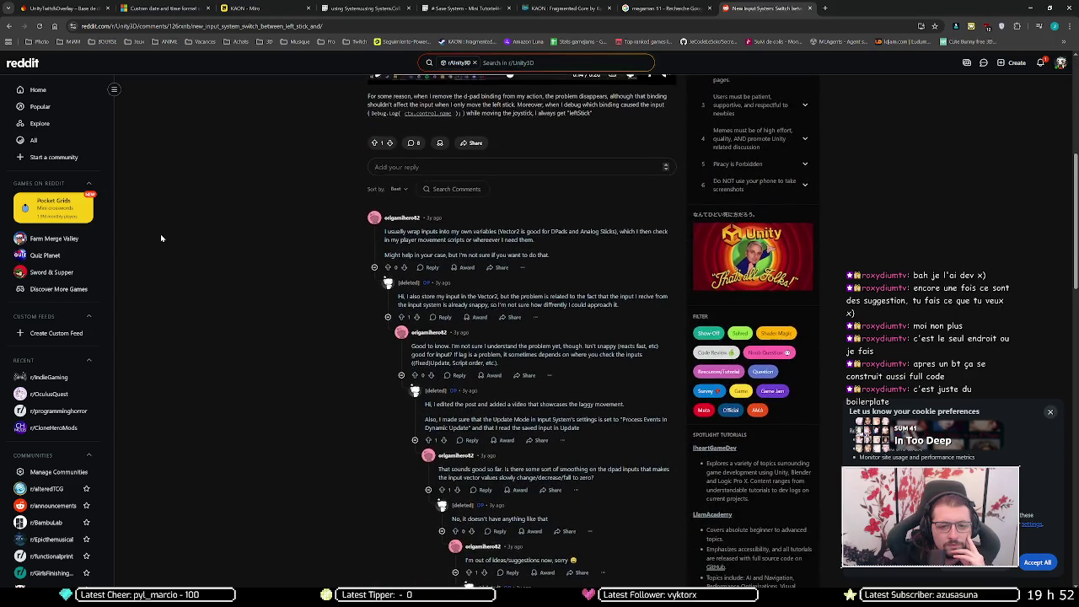
scroll(161, 238, down, 1)
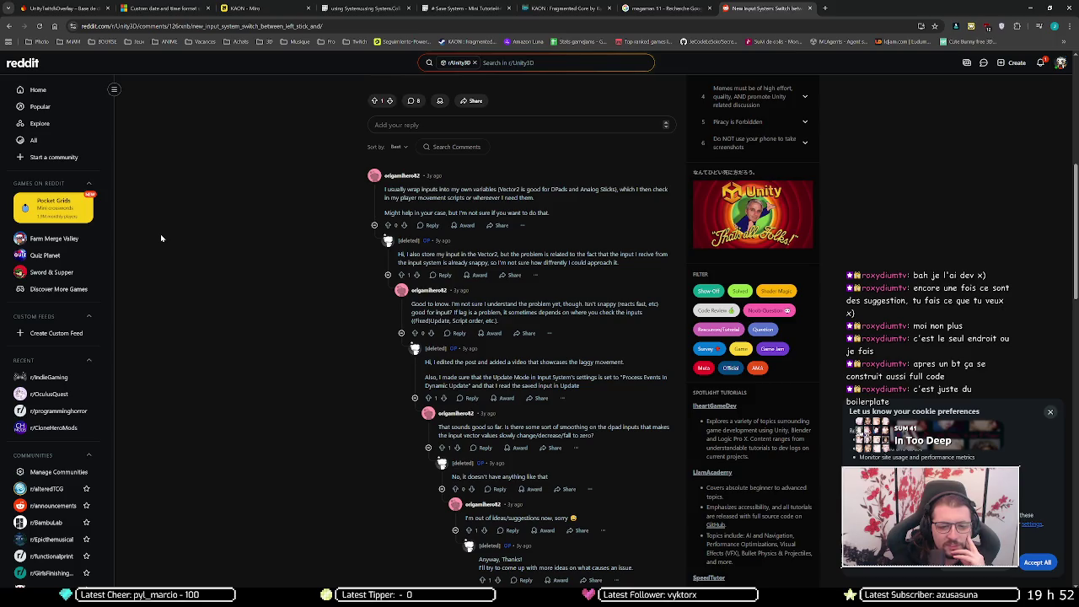
key(alt+Left)
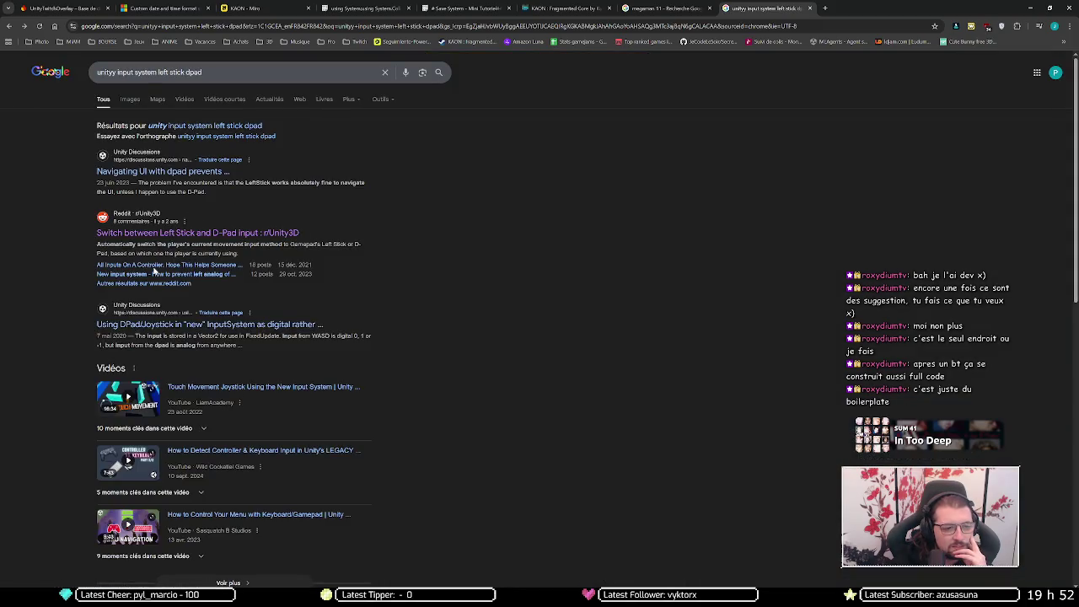
- Read the Reddit thread on keeping the left analog from matching arrow keys, then switch to Notepad++
click(153, 266)
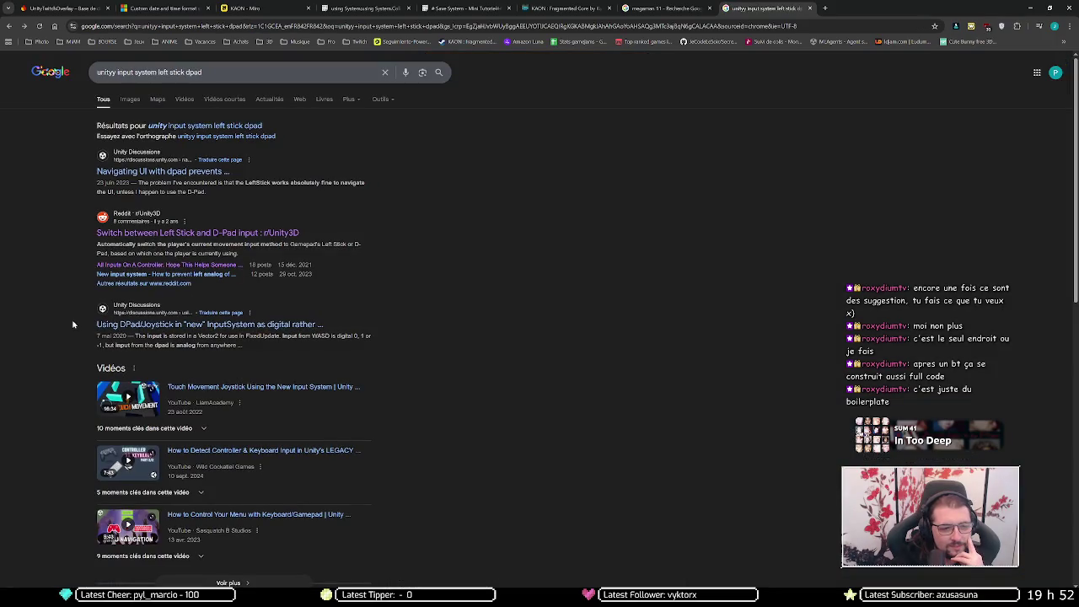
click(108, 275)
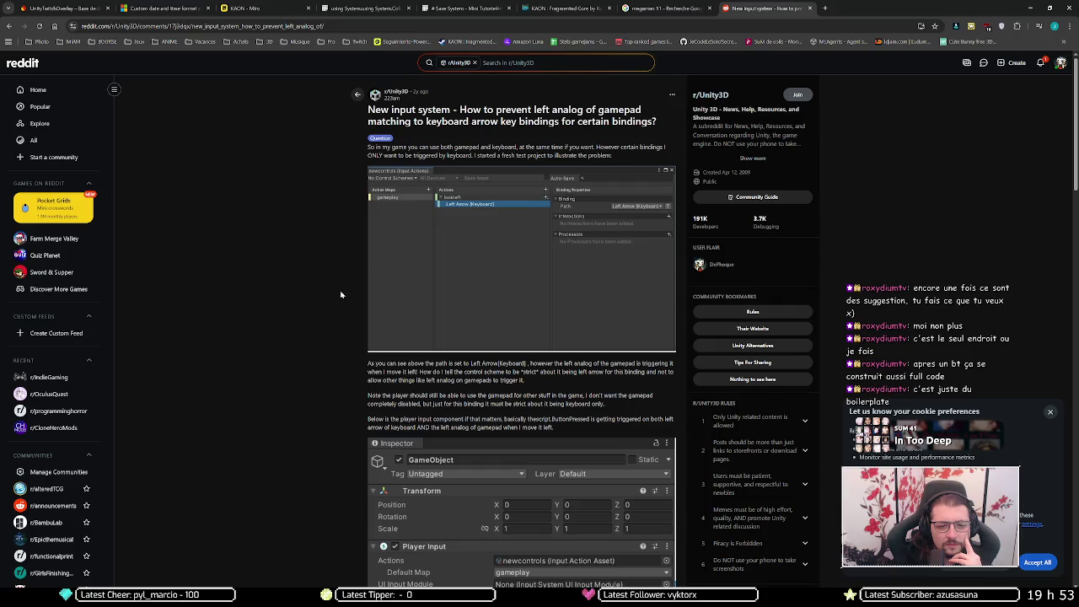
scroll(344, 284, down, 3)
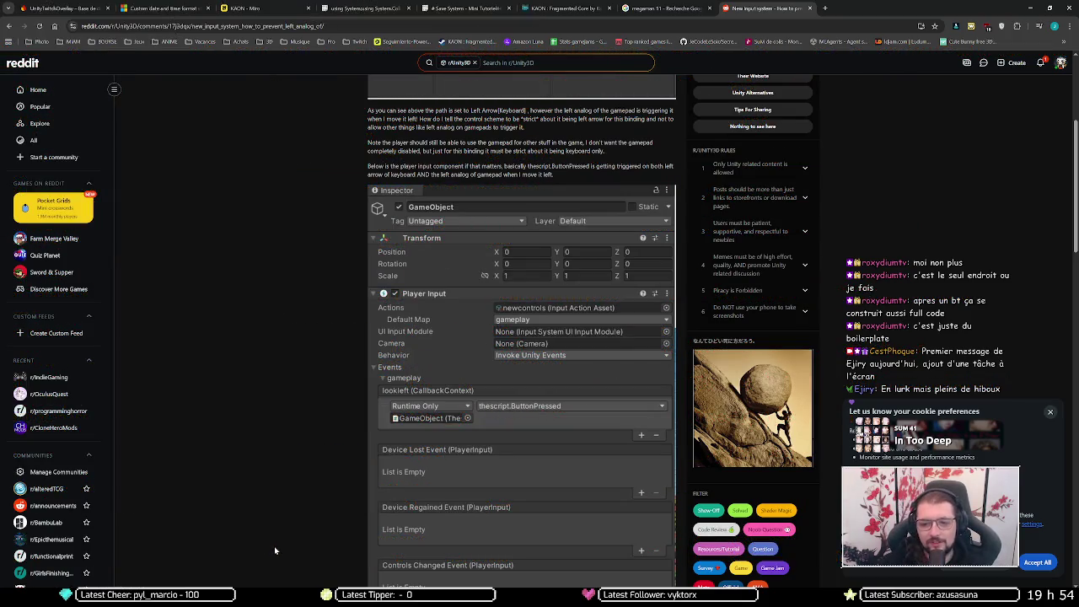
click(1051, 411)
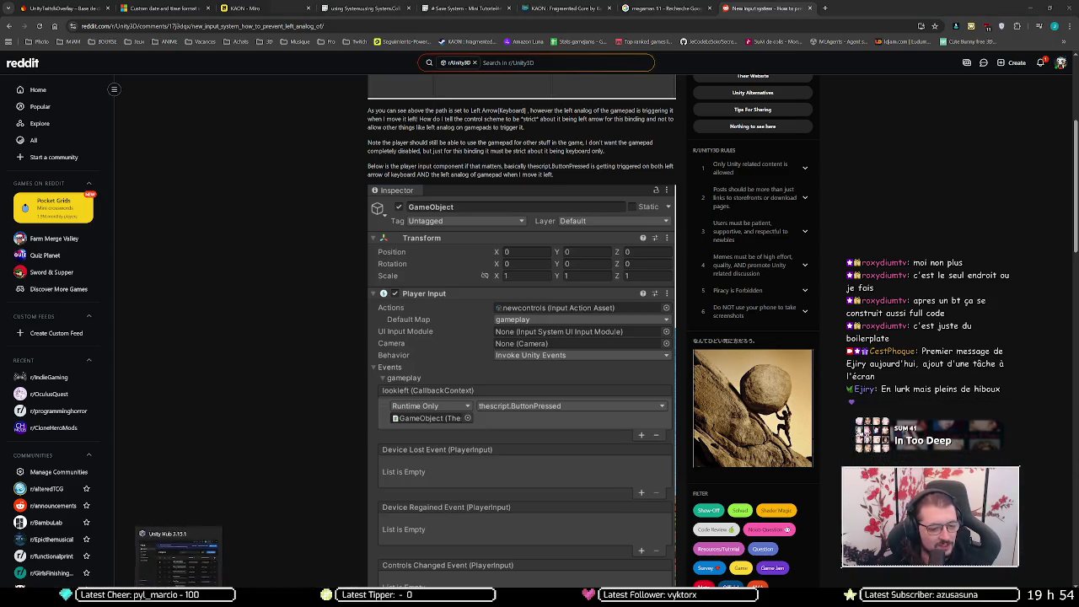
click(203, 600)
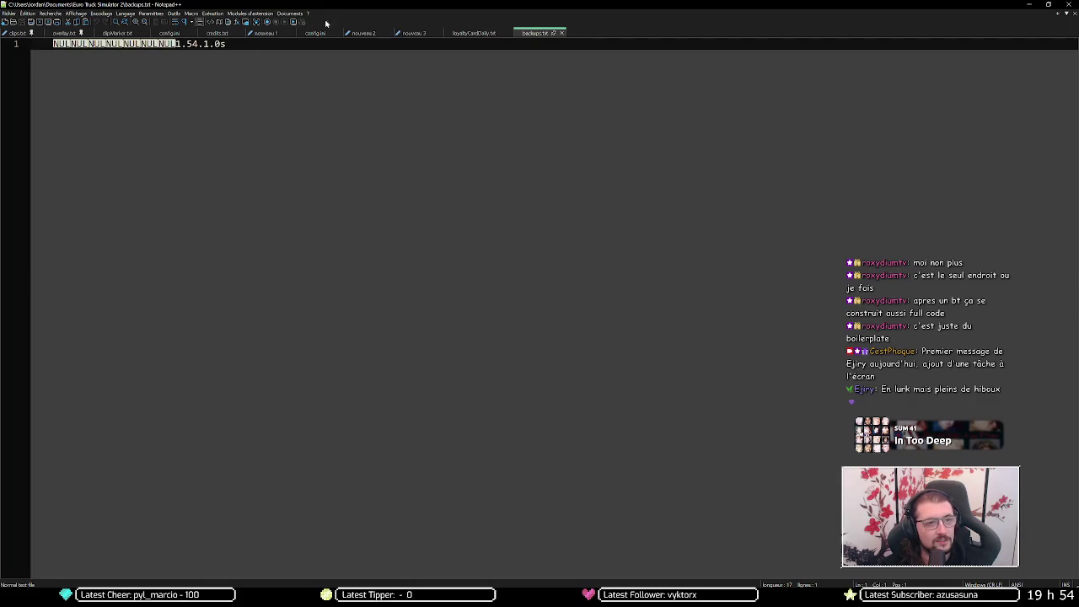
- Close the backups.txt tab and minimize Notepad++ to reveal the Reddit thread
middle_click(542, 33)
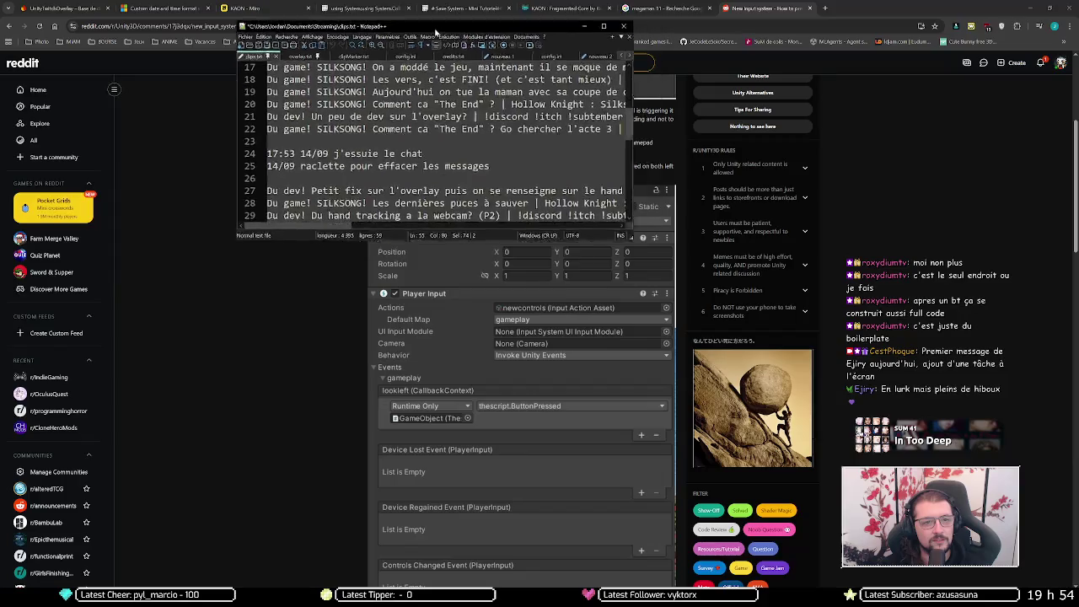
click(203, 600)
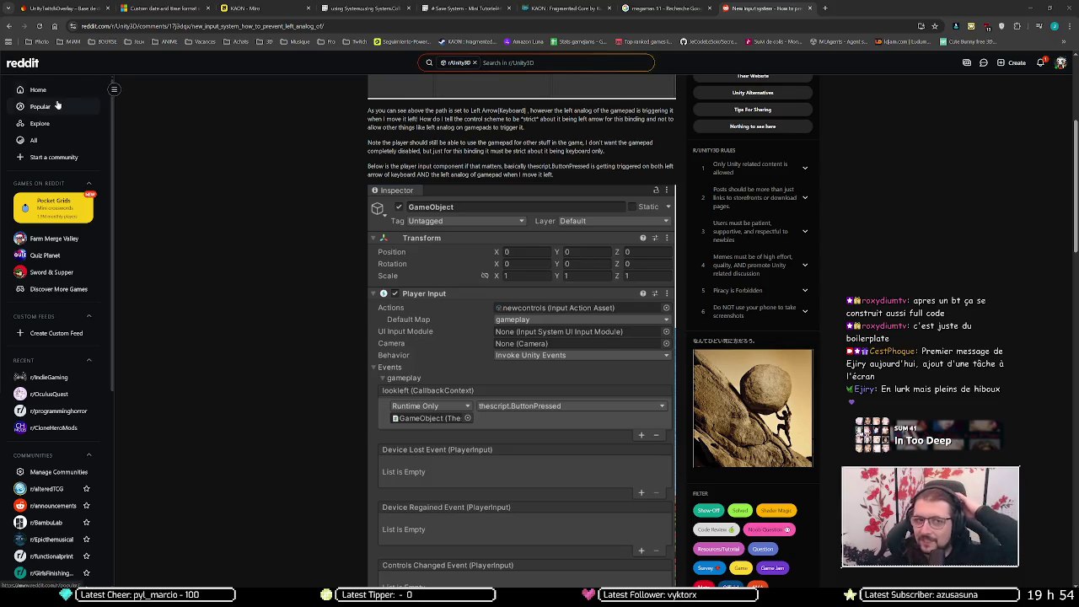
- Switch to the Firebase console tab and reload the Firestore database page
click(160, 8)
click(63, 8)
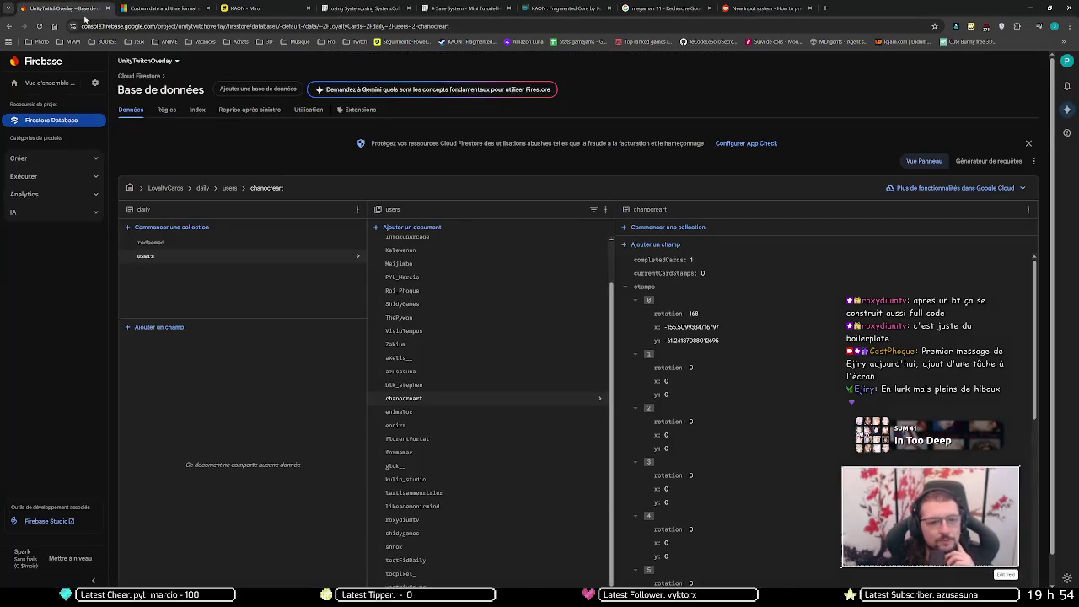
scroll(413, 295, down, 1)
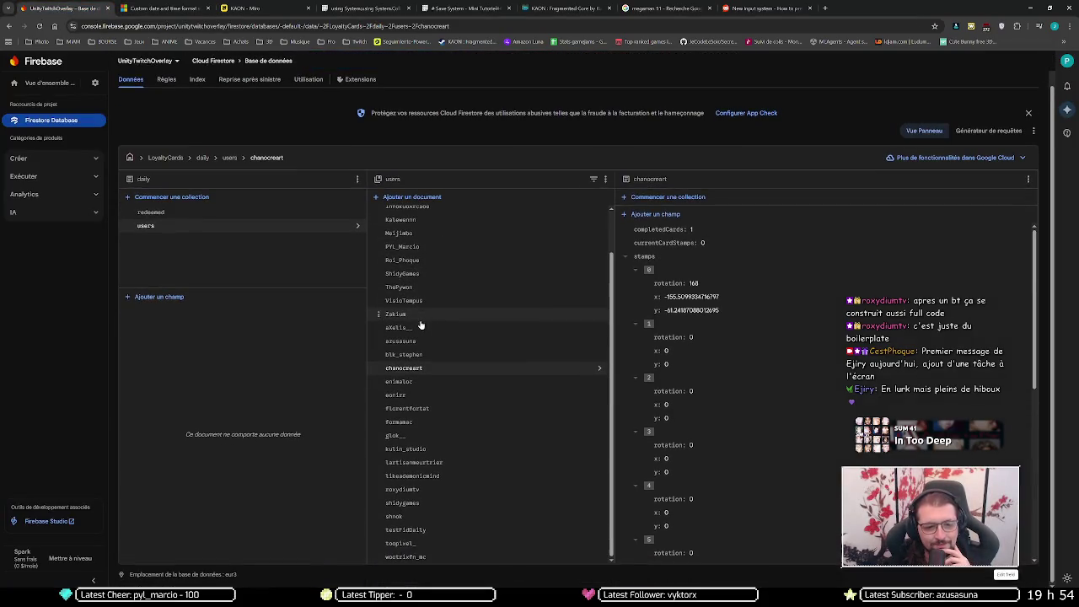
key(F5)
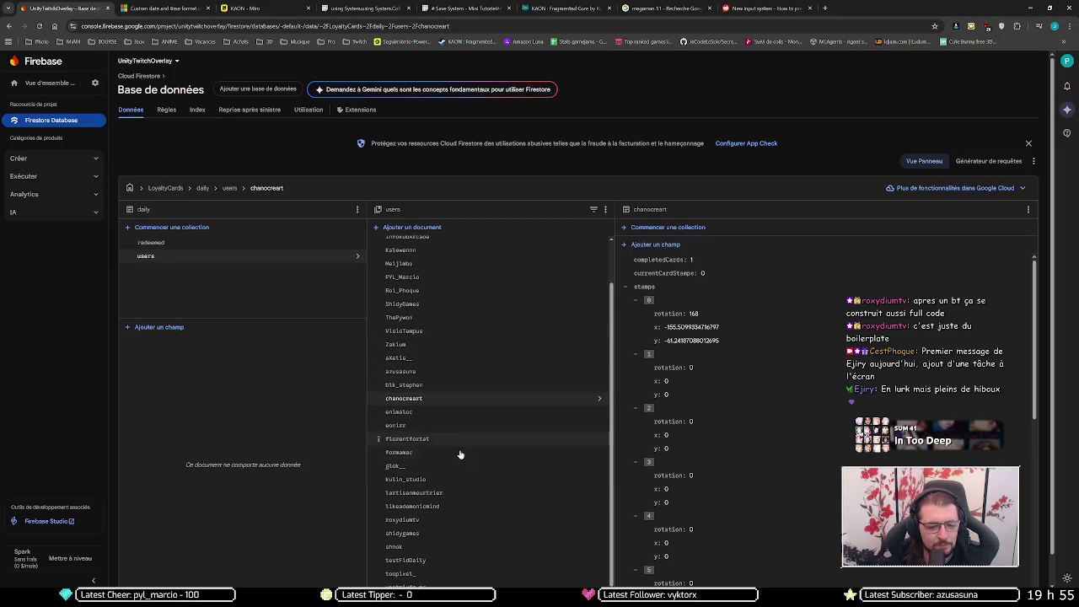
scroll(465, 445, down, 1)
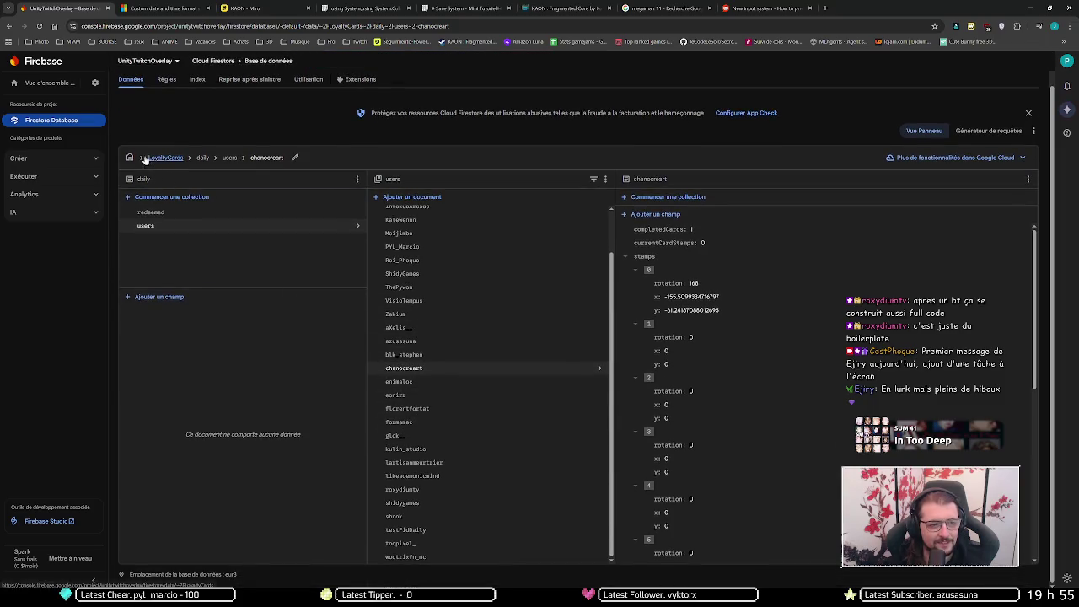
- Jump to the root Users collection via the path, then open LoyaltyCards › daily › users
click(151, 159)
text(Users)
key(Return)
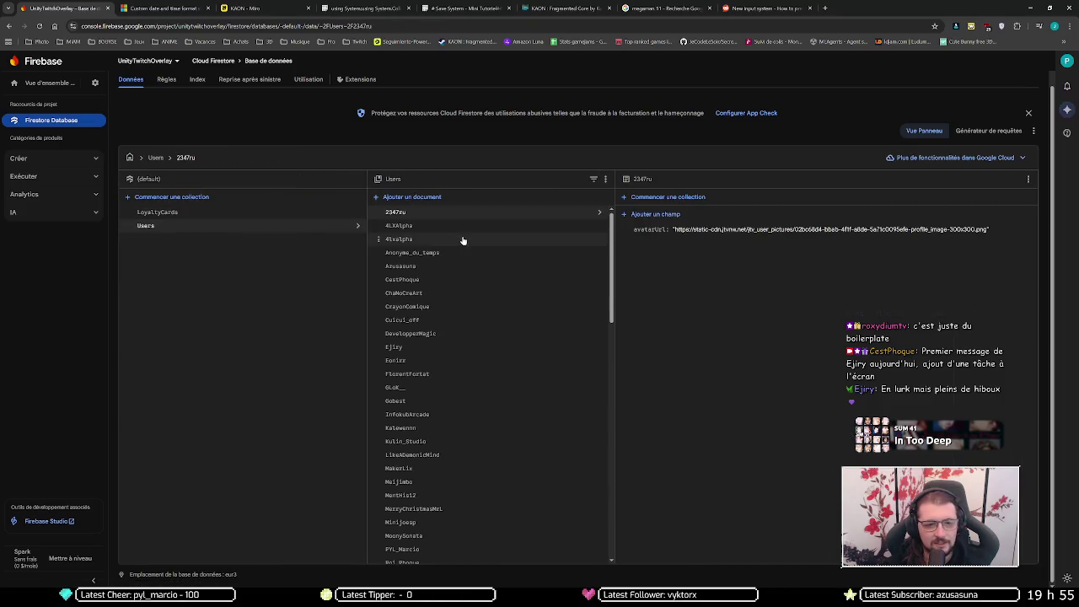
scroll(434, 354, down, 2)
click(421, 303)
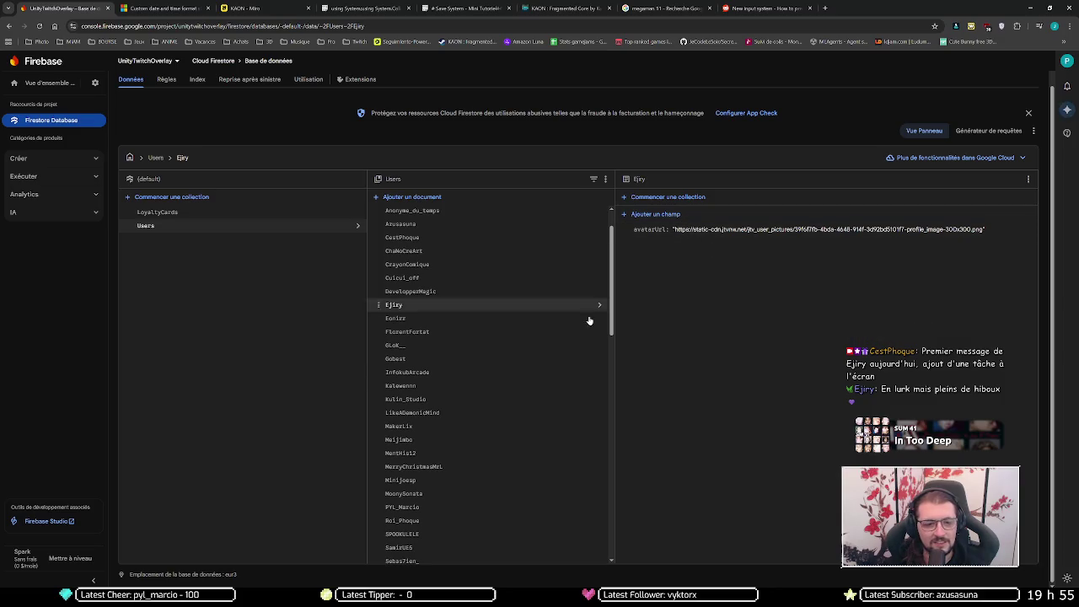
click(179, 214)
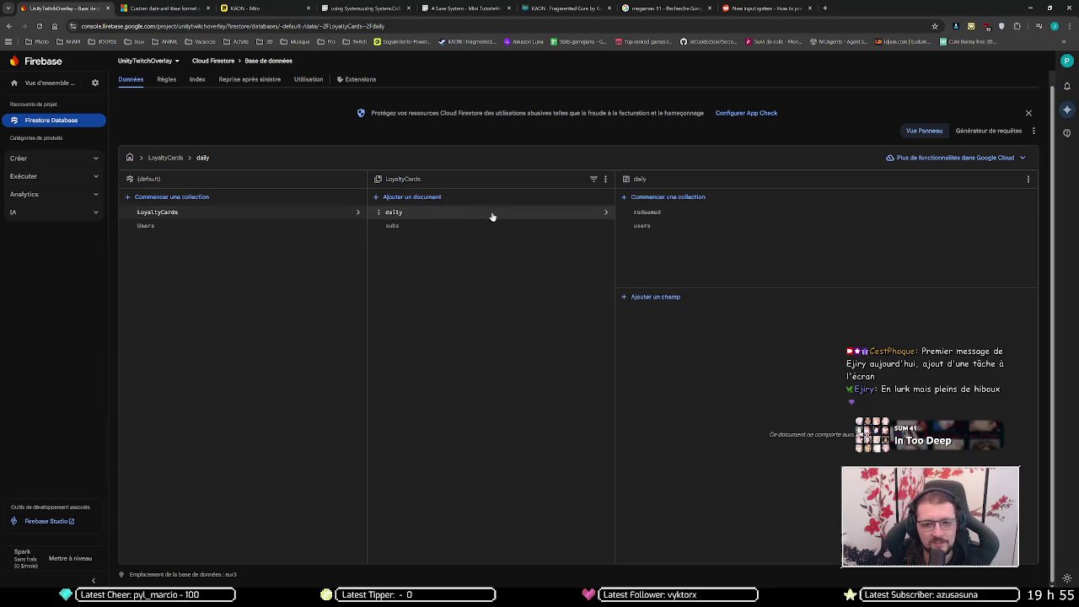
click(641, 225)
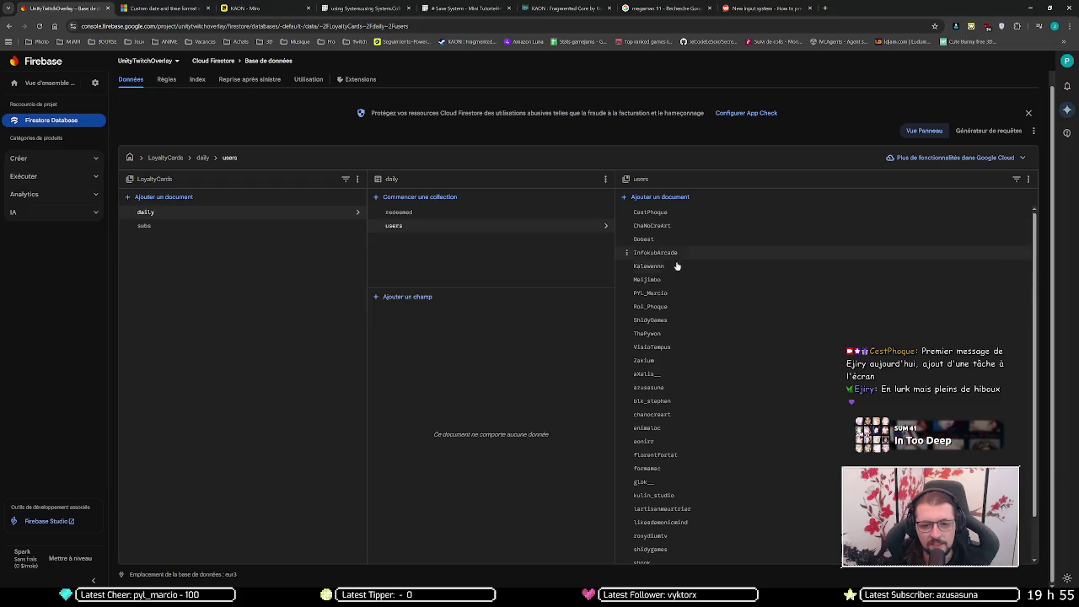
- Open the redeemed subcollection under LoyaltyCards › daily and refresh it with F5
scroll(683, 337, down, 1)
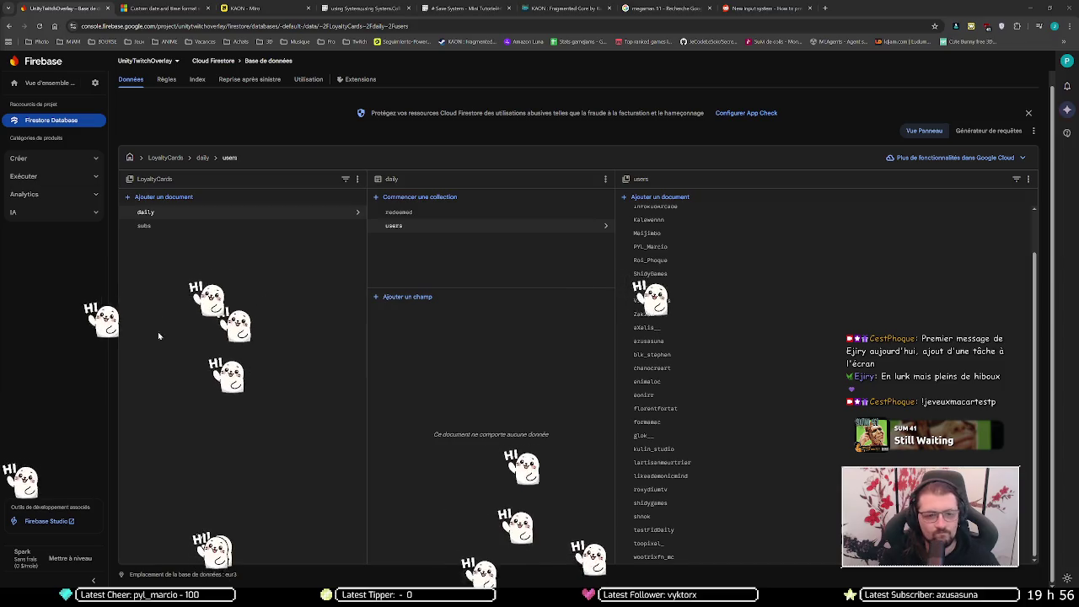
click(477, 212)
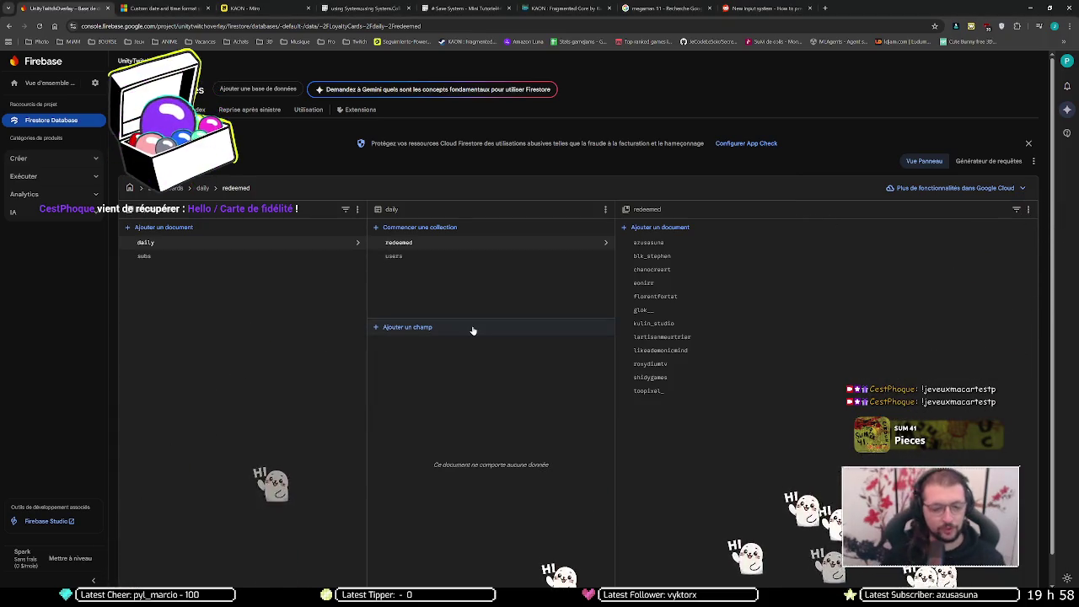
key(F5)
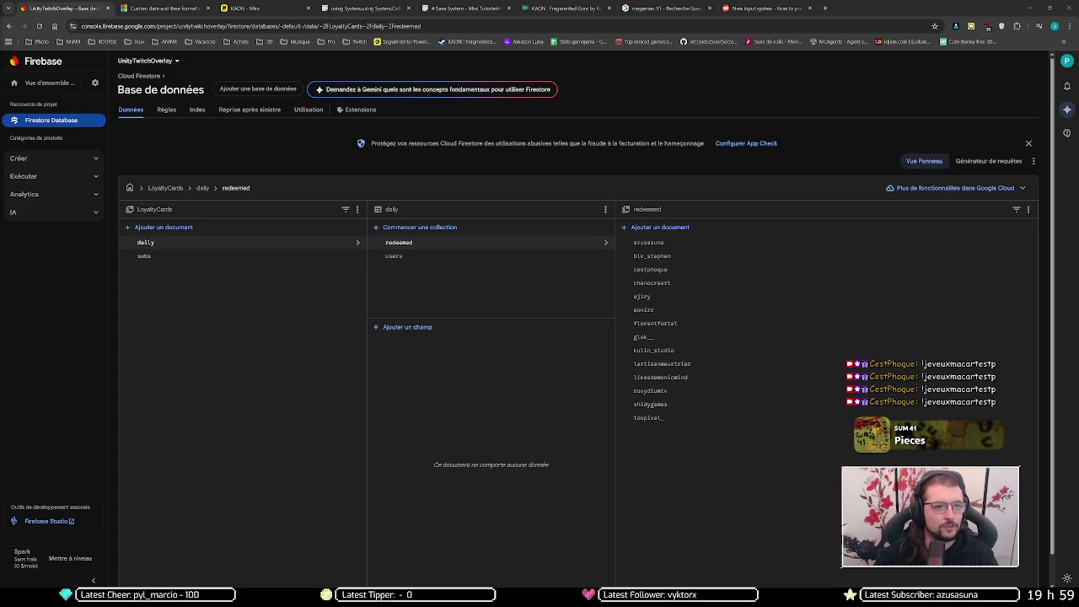
click(234, 316)
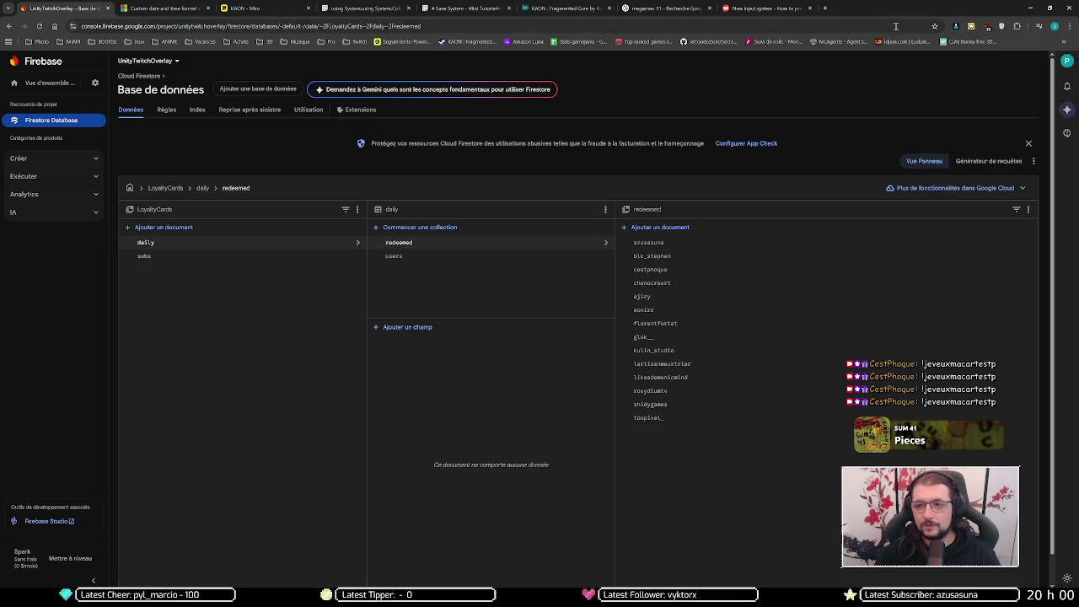
click(1030, 7)
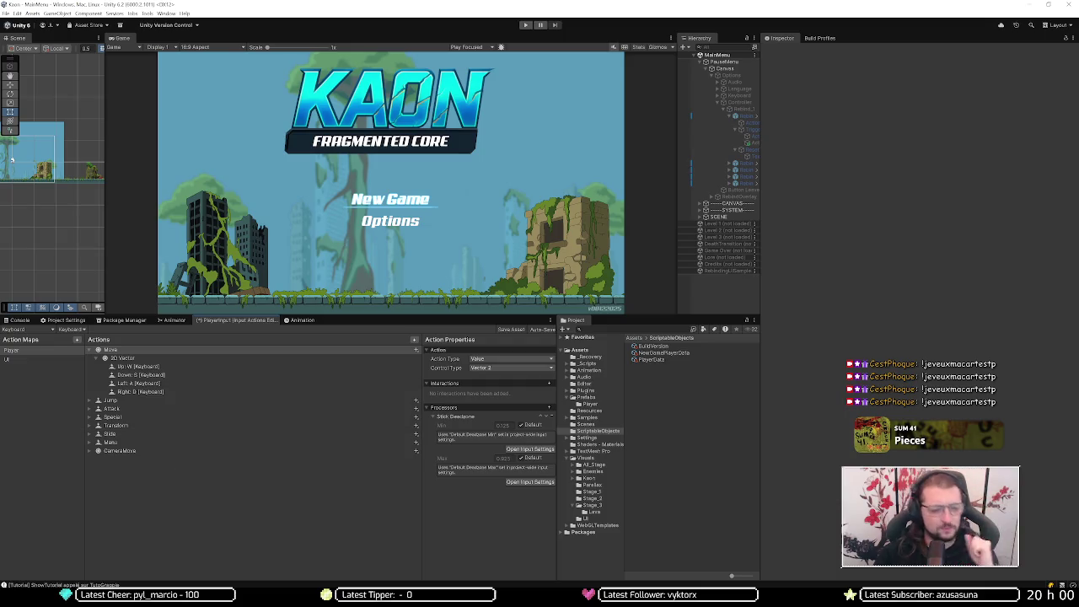
mouse_move(51, 600)
click(42, 552)
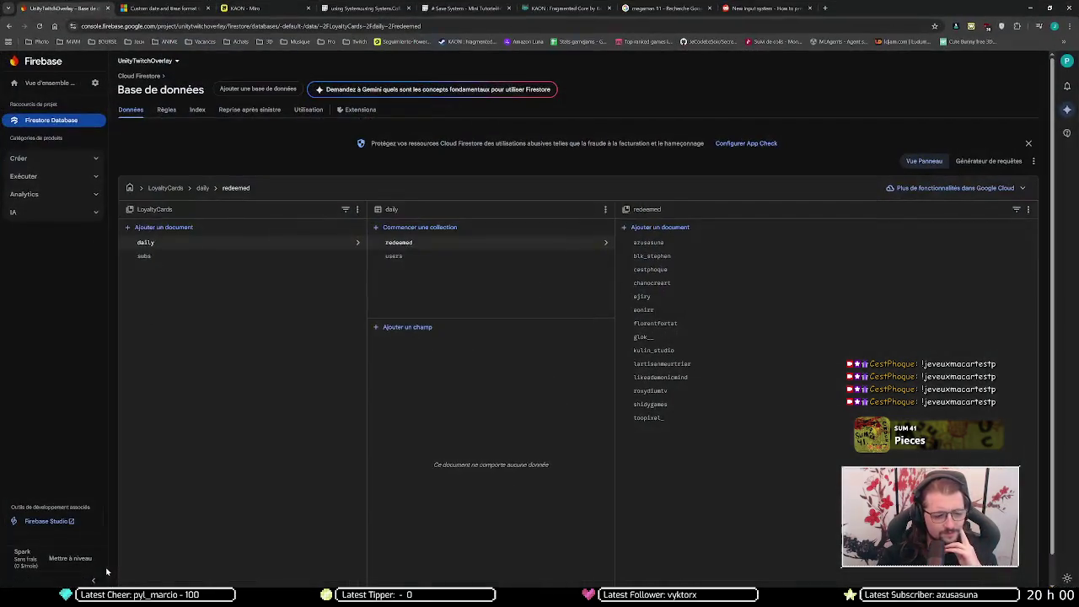
key(ctrl+9)
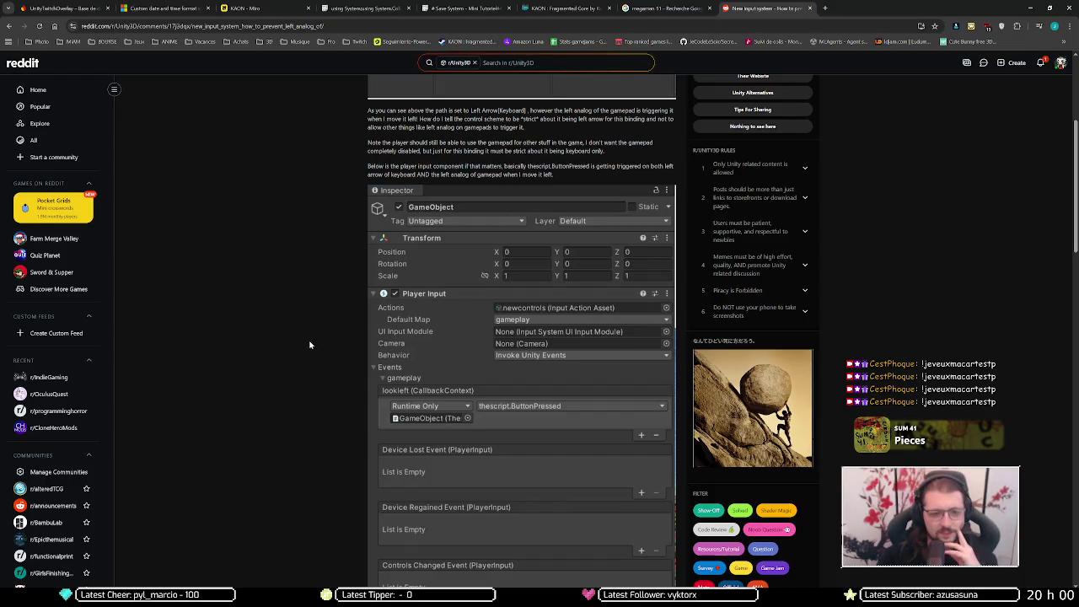
scroll(361, 271, down, 5)
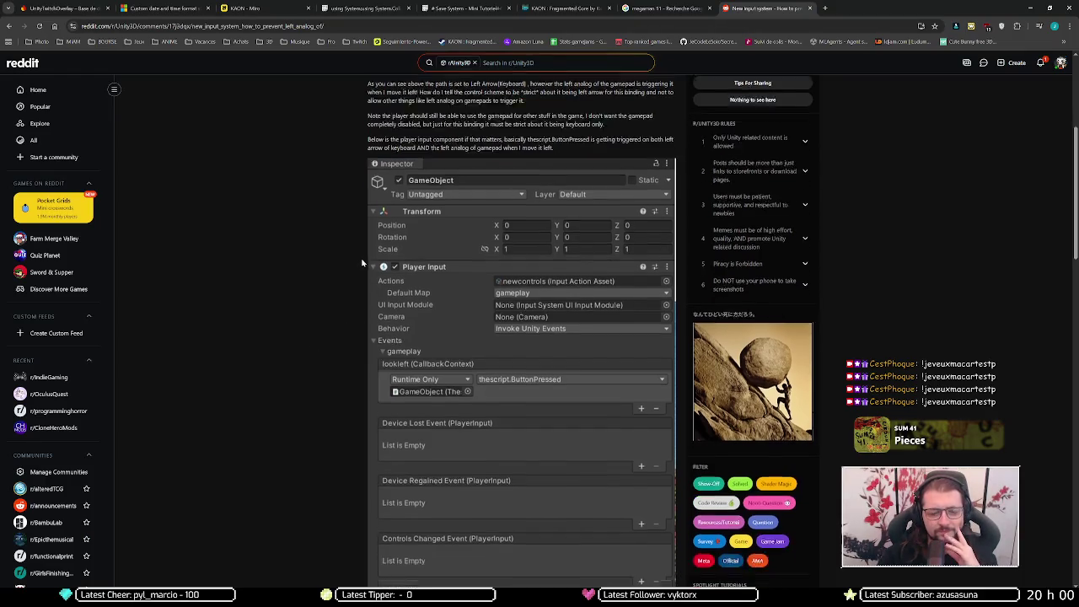
scroll(359, 260, down, 2)
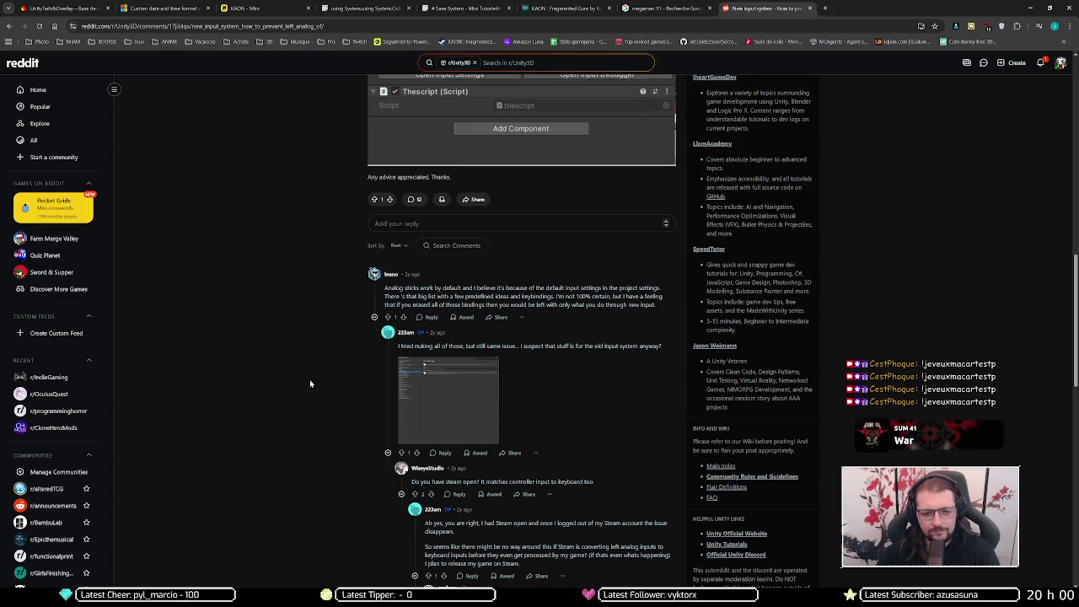
scroll(336, 356, down, 2)
scroll(335, 360, down, 2)
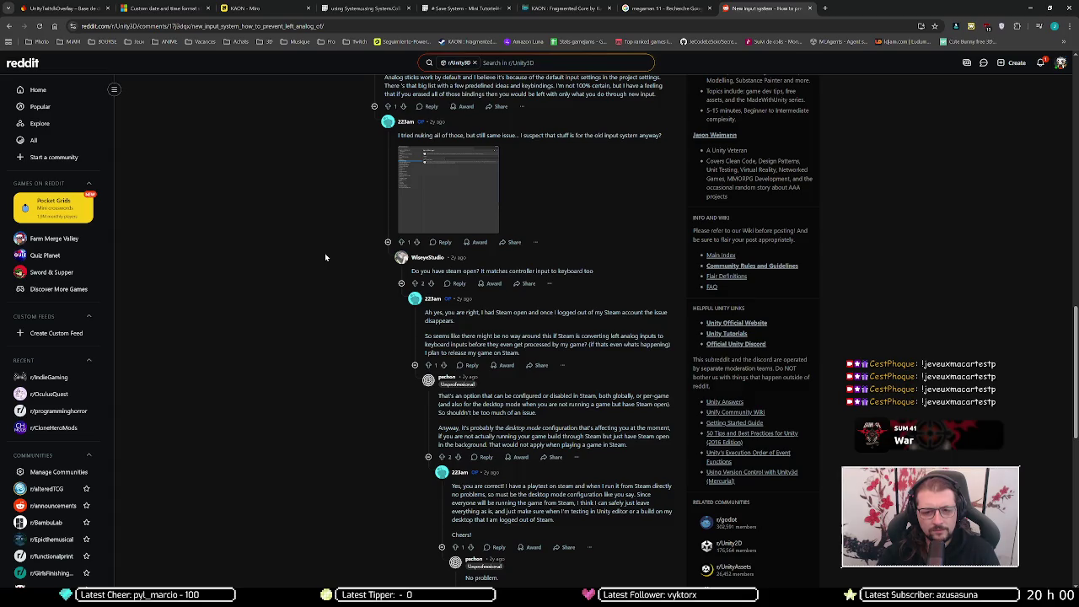
scroll(325, 253, down, 3)
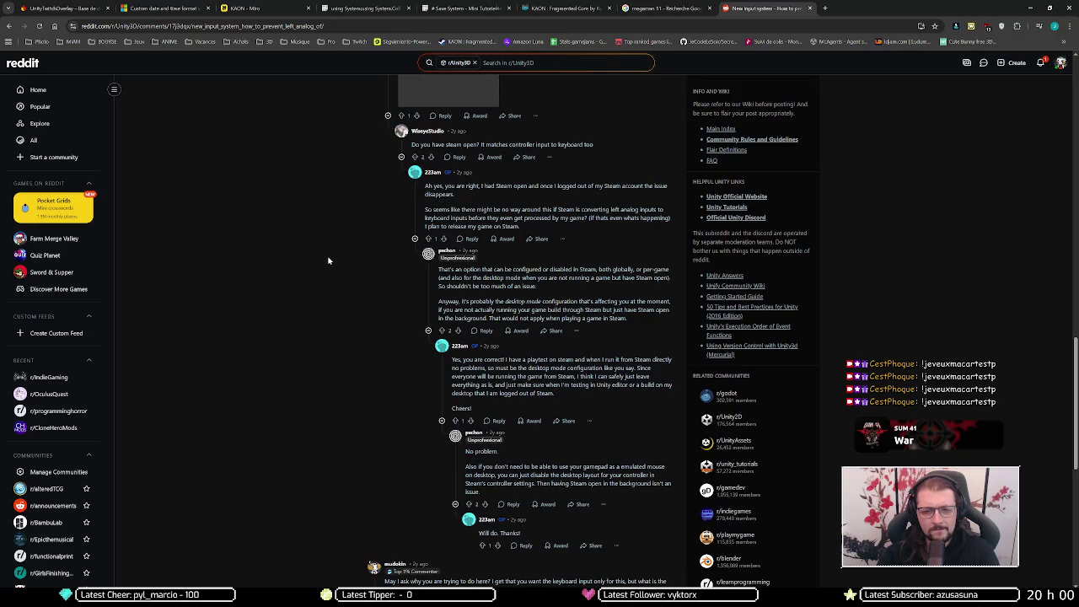
drag(447, 186, 601, 186)
click(353, 217)
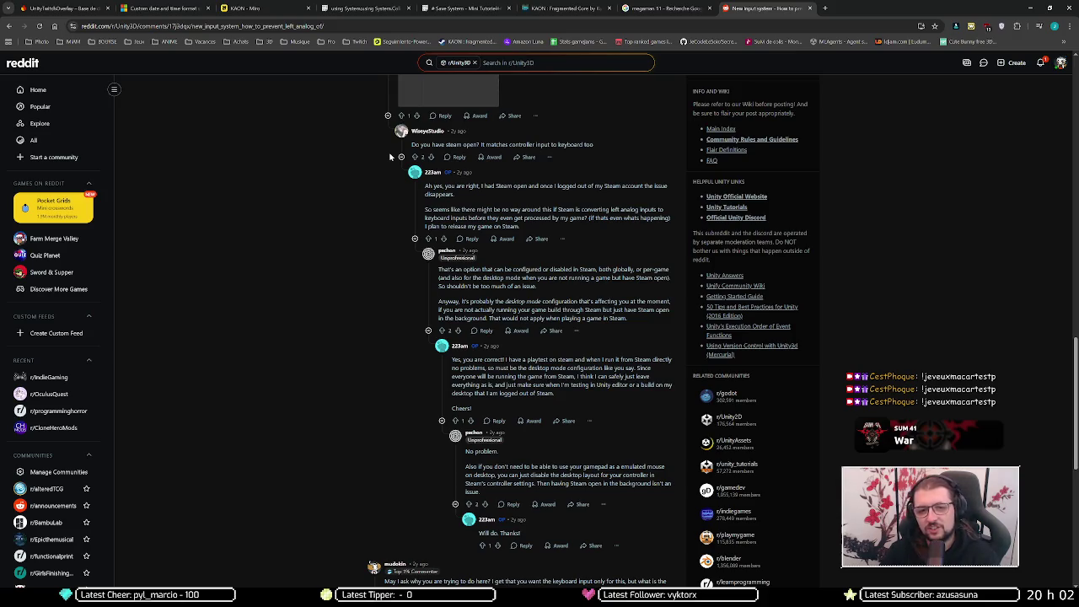
click(1028, 6)
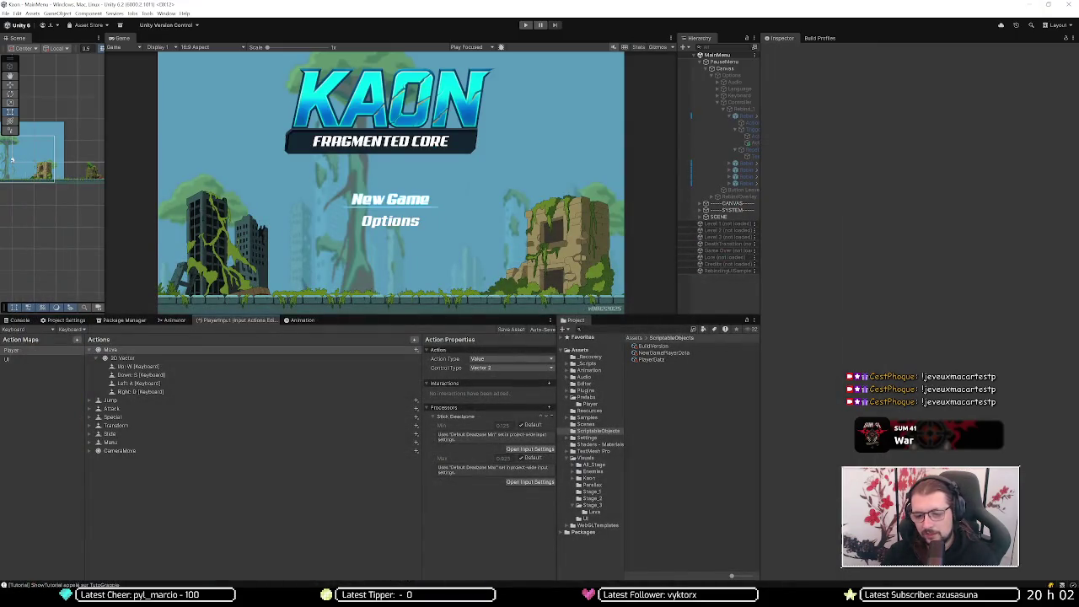
- Exit Steam, then show the Move action's bindings for All Control Schemes
right_click(1064, 595)
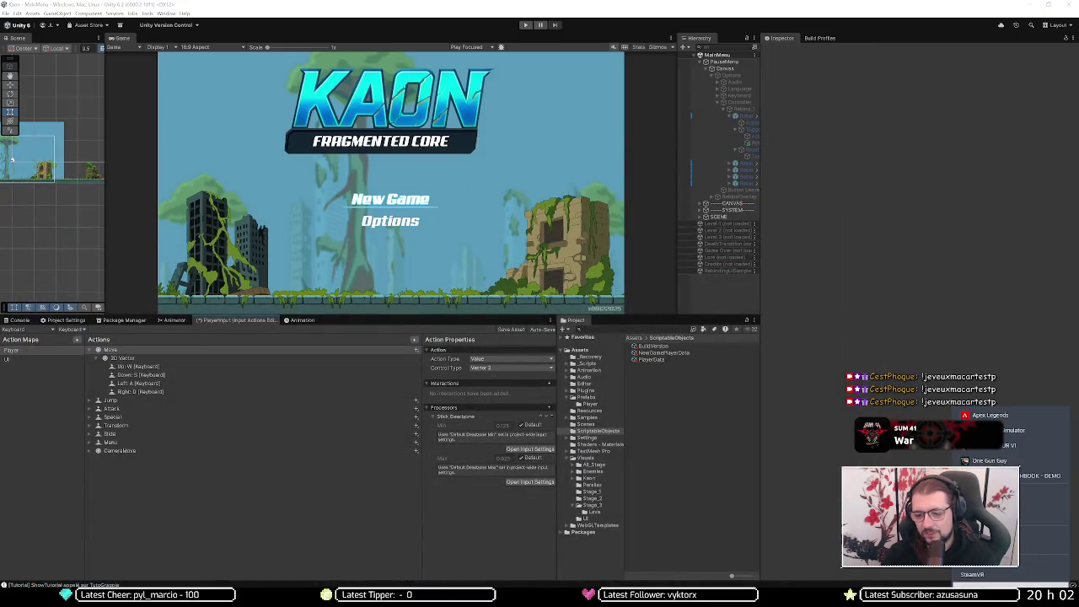
click(990, 415)
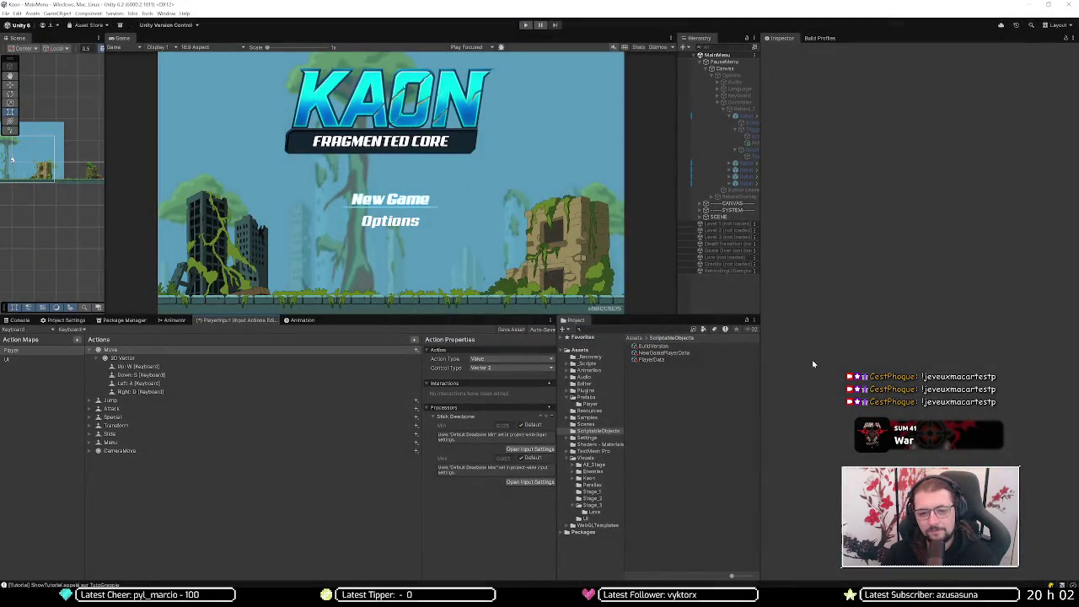
click(183, 351)
click(33, 330)
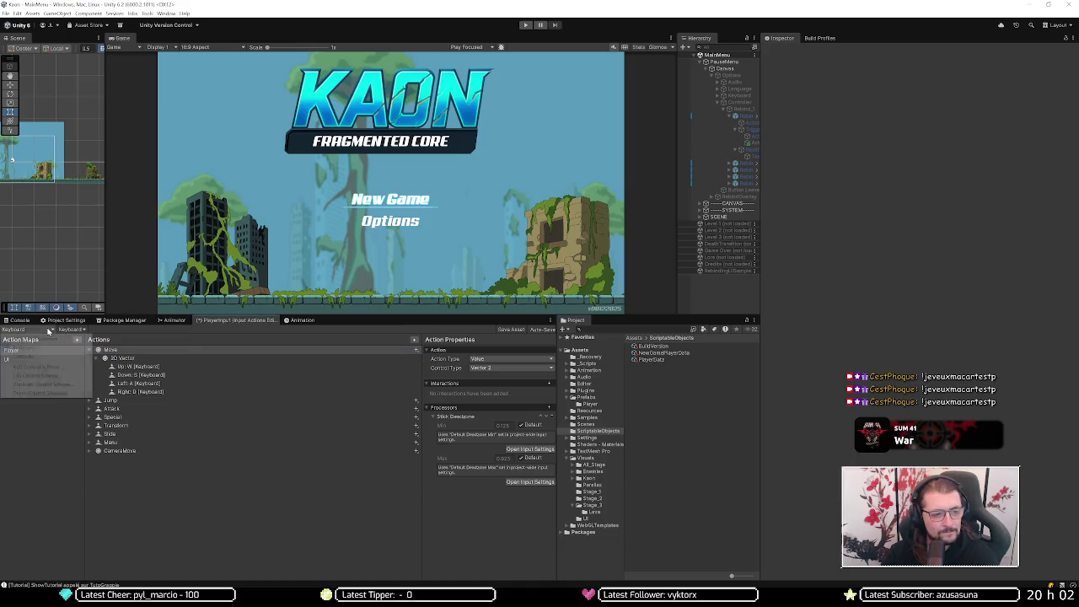
click(49, 339)
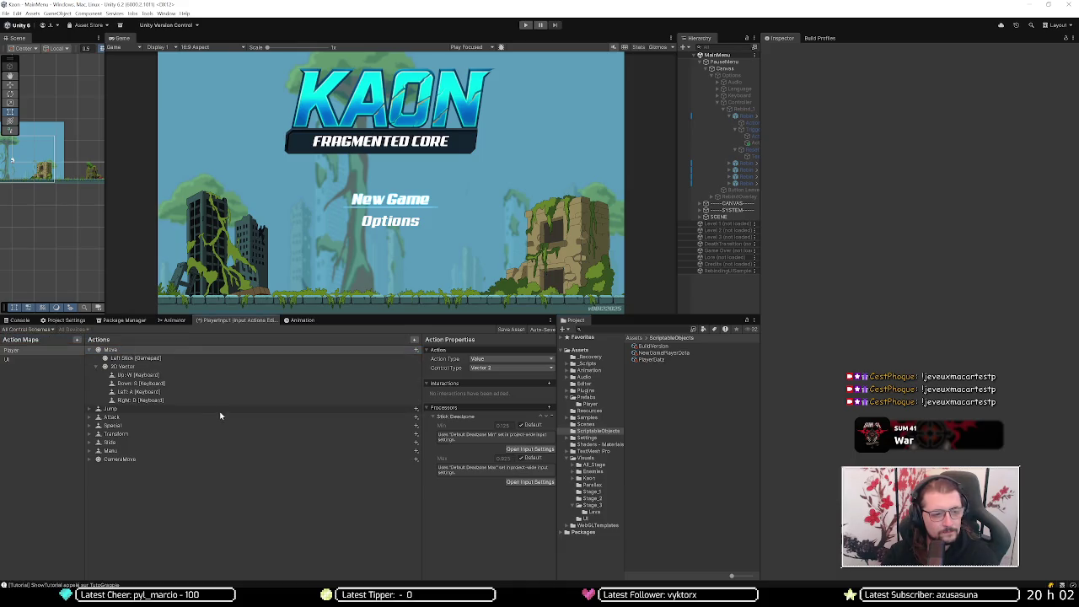
- Enter Play mode and start Nouvelle Partie from the main menu
click(525, 26)
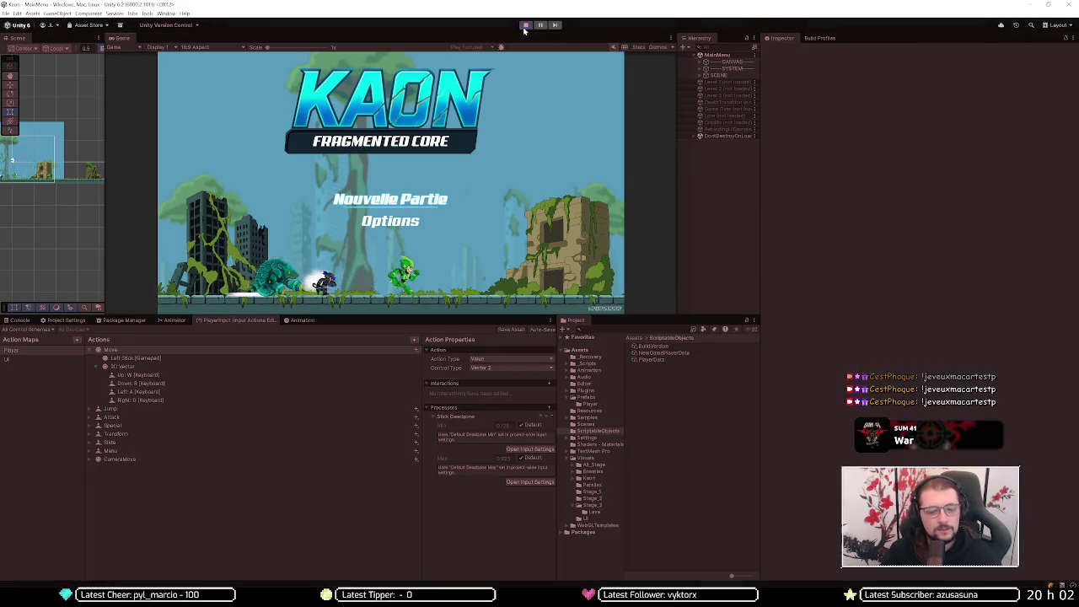
key(Down)
key(Up)
key(Down)
key(Up)
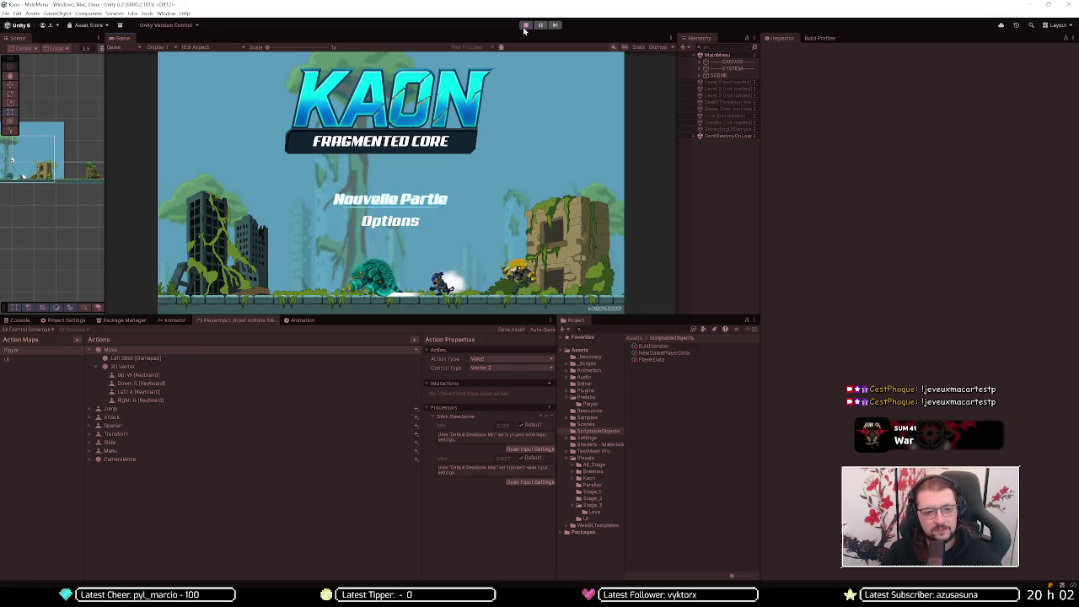
key(Return)
key(Return)
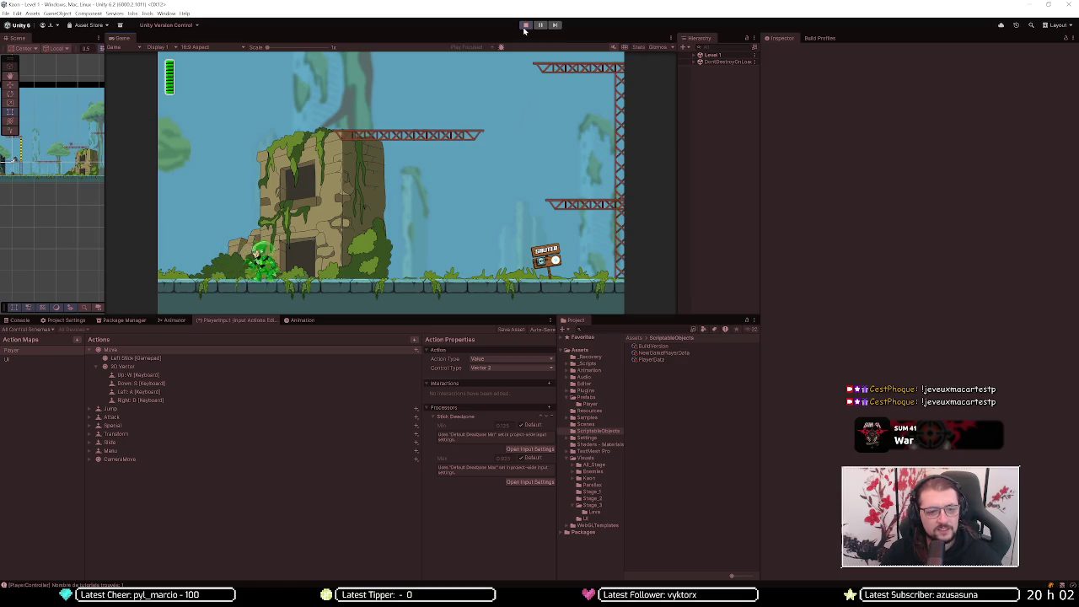
- Run, jump and fire green shots across the girders, landing on the rock pillar
key(space)
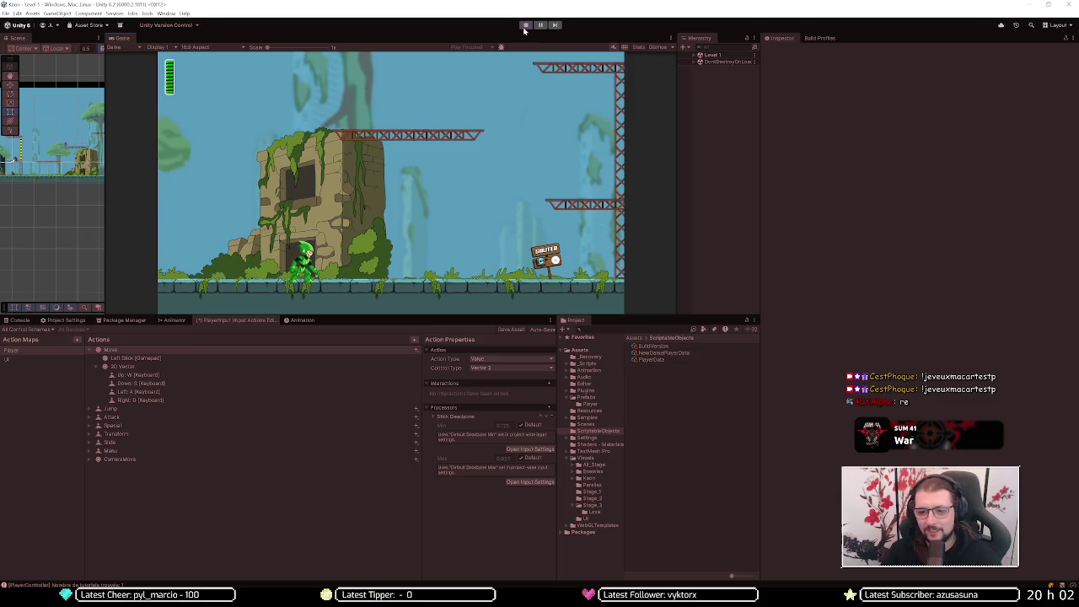
key(d)
key(space)
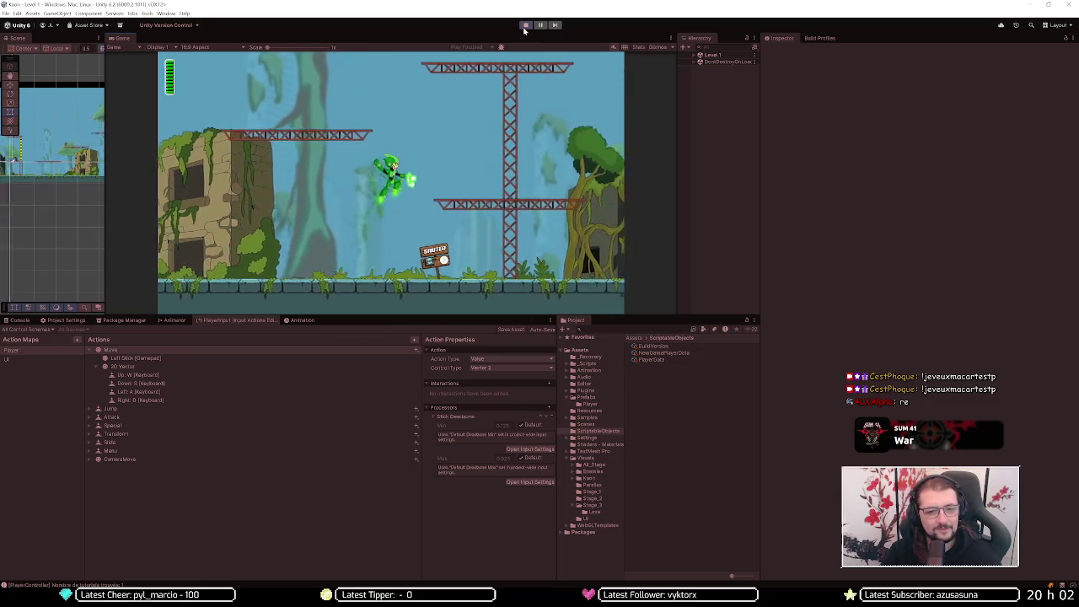
key(d)
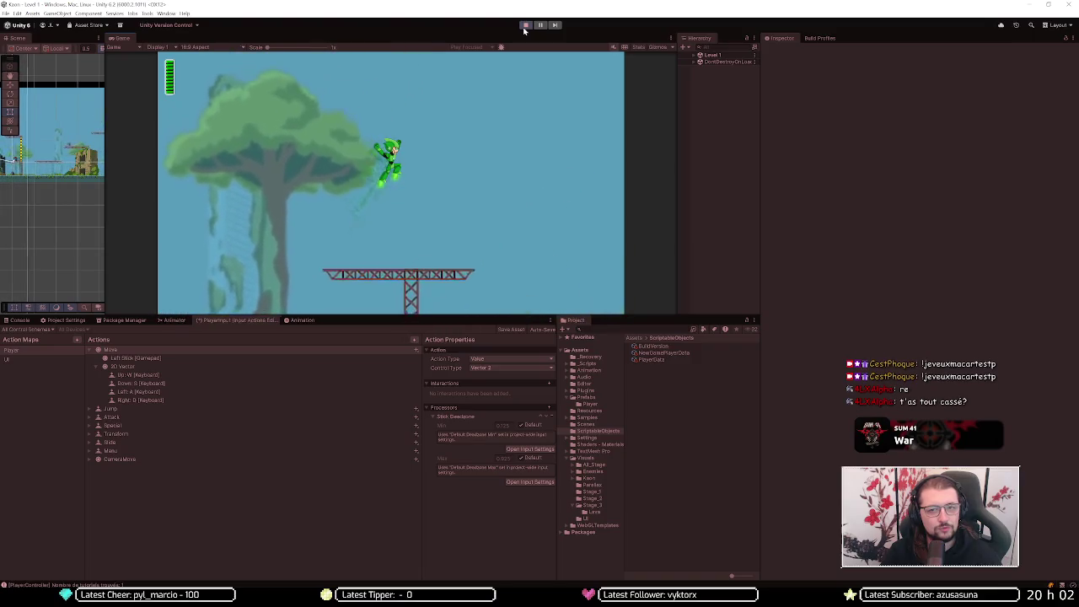
key(d)
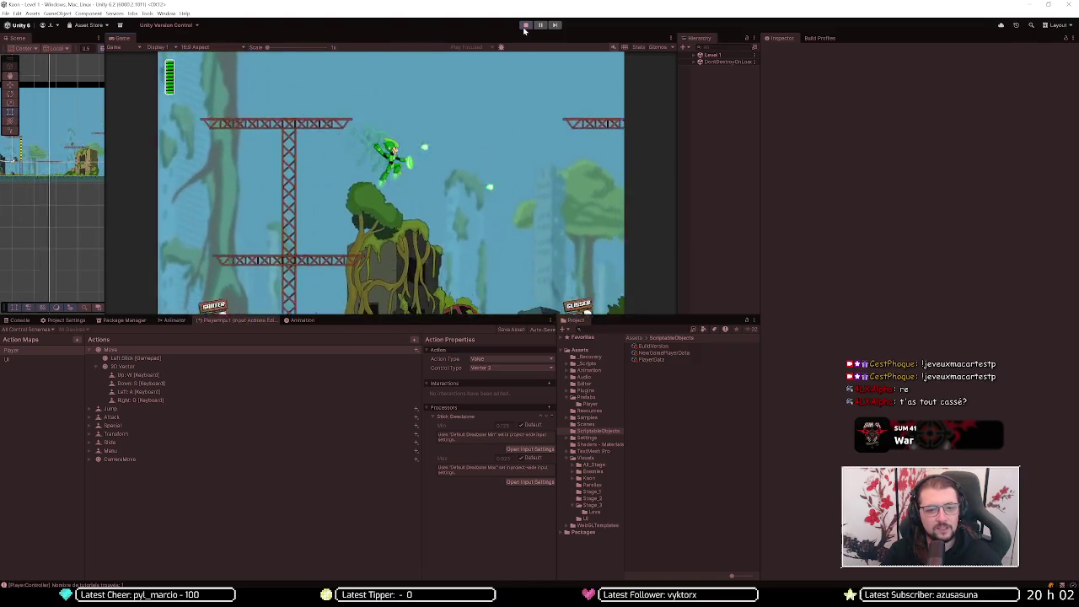
key(d)
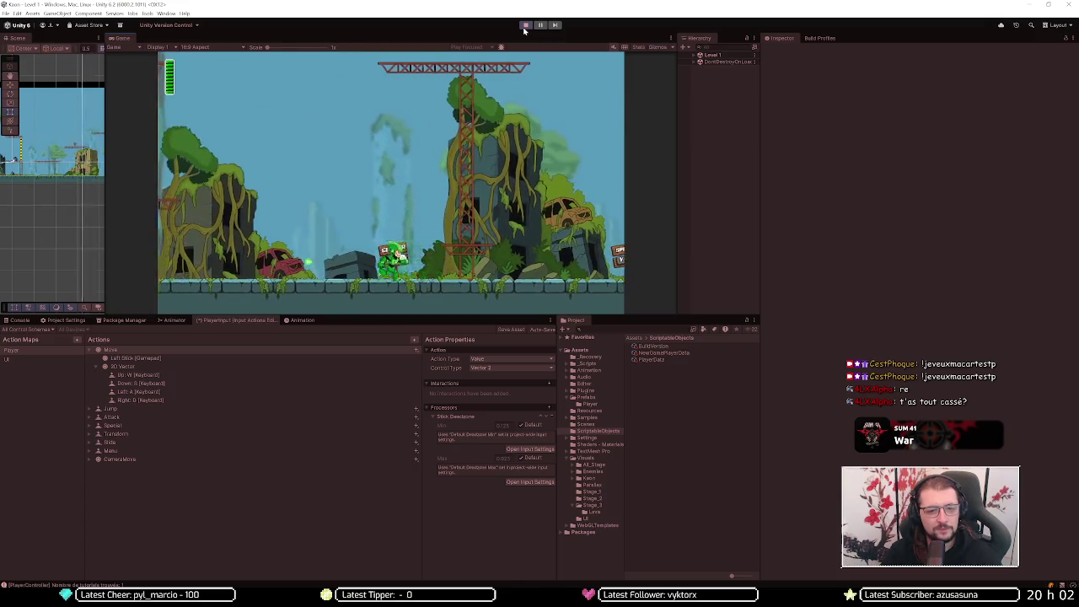
key(d)
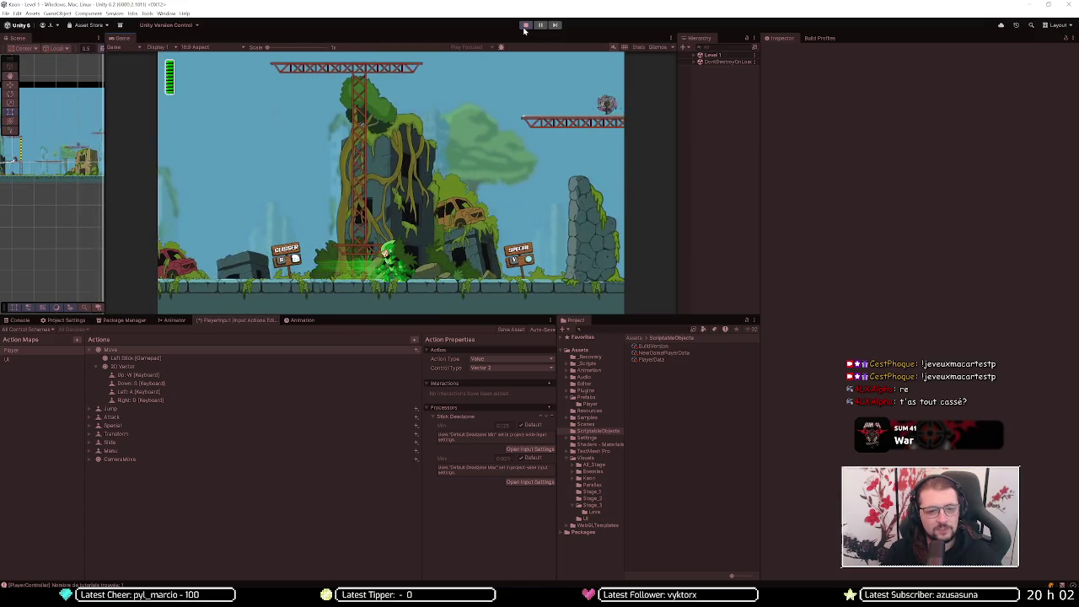
key(a)
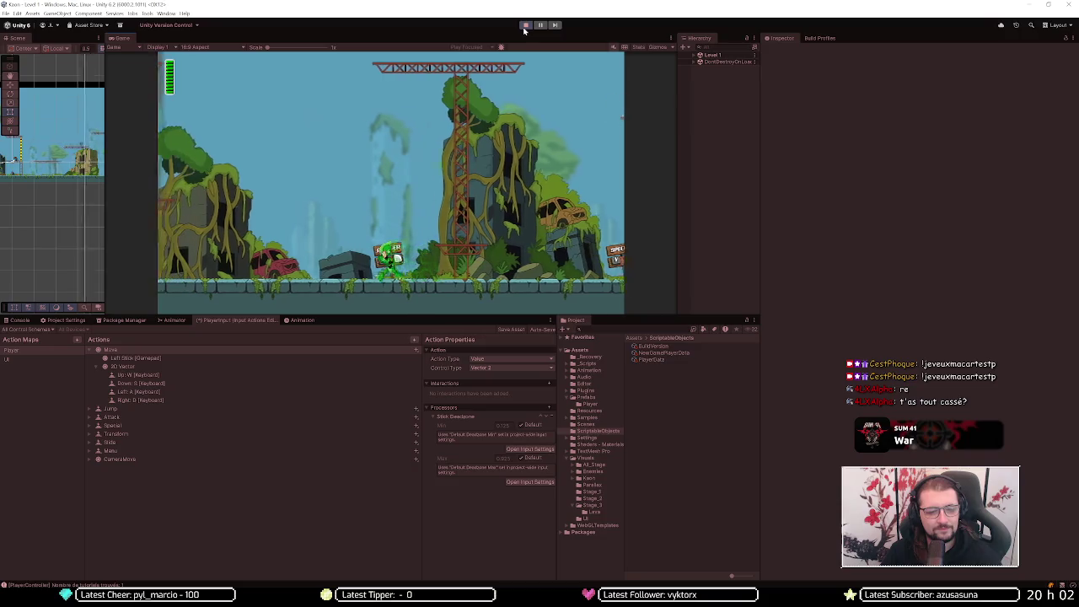
key(a)
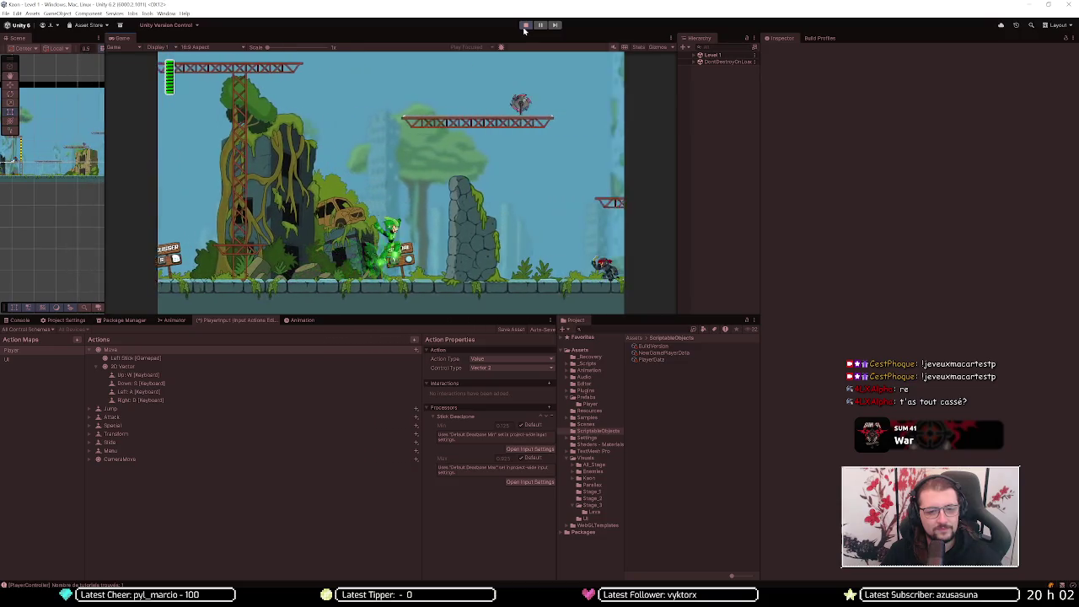
key(d)
key(space)
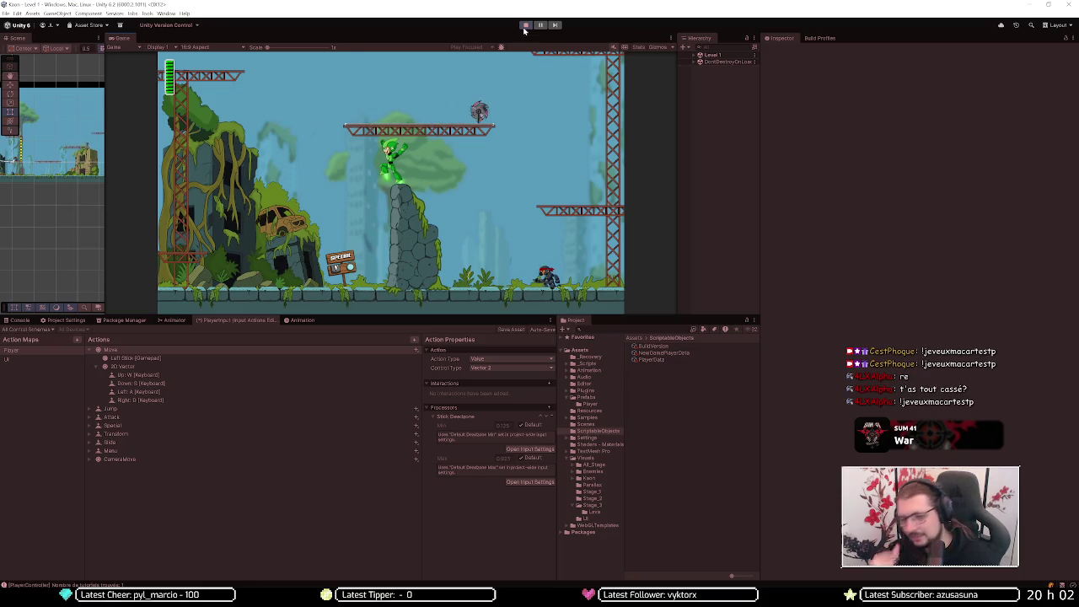
- Drop off the rock pillar and jump back up, then Alt-Tab to the Reddit thread
key(a)
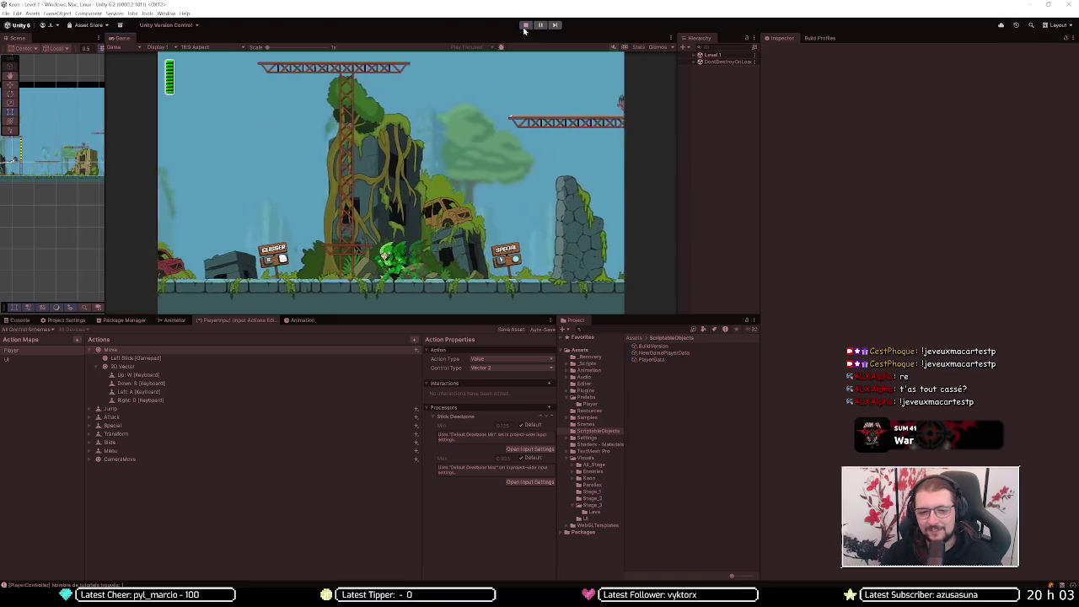
key(space)
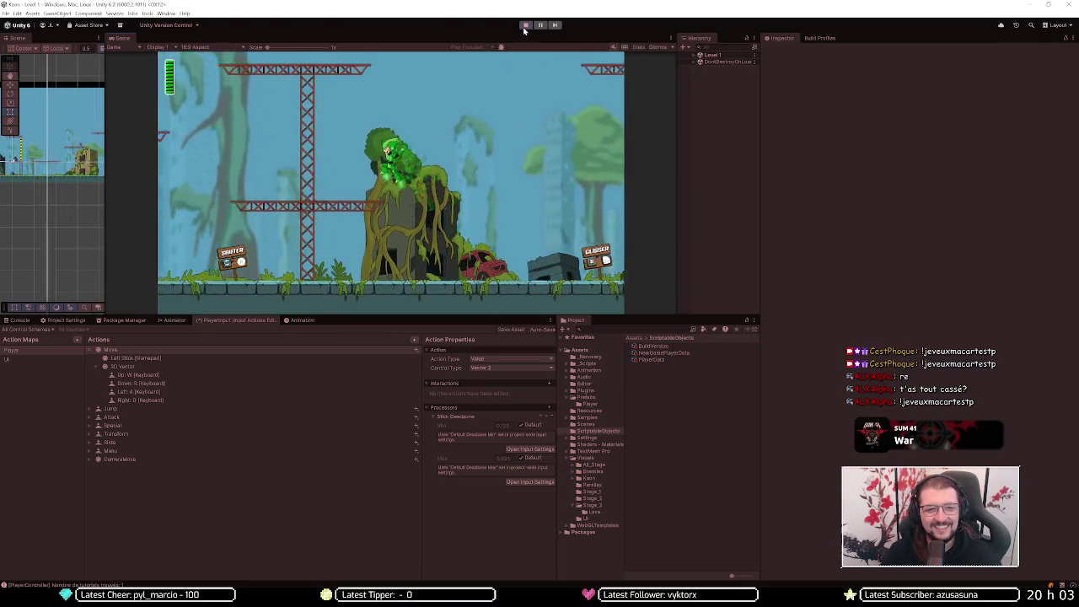
key(a)
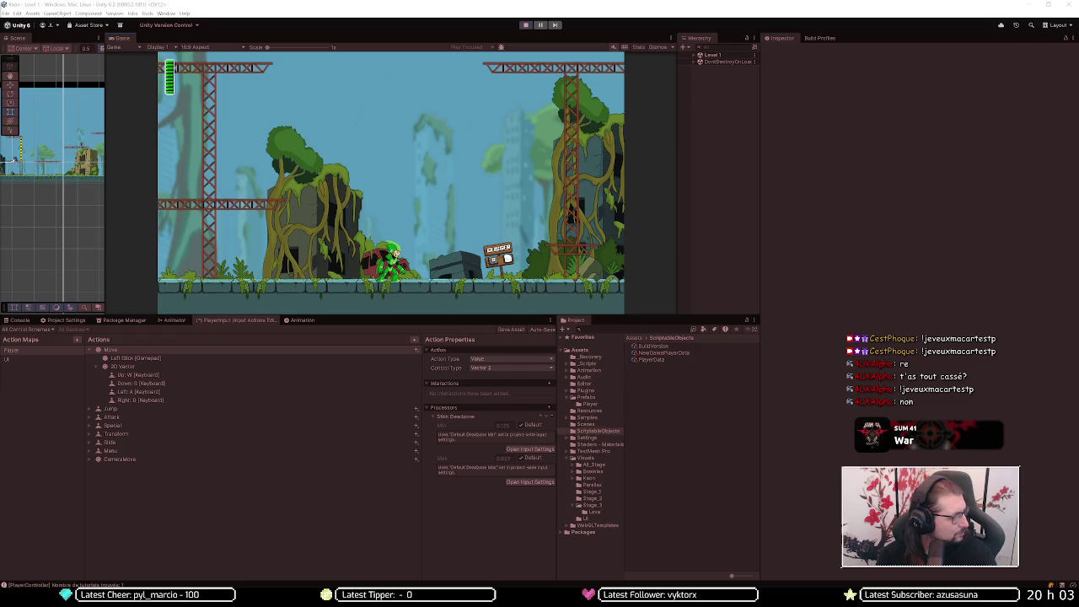
key(alt+Tab)
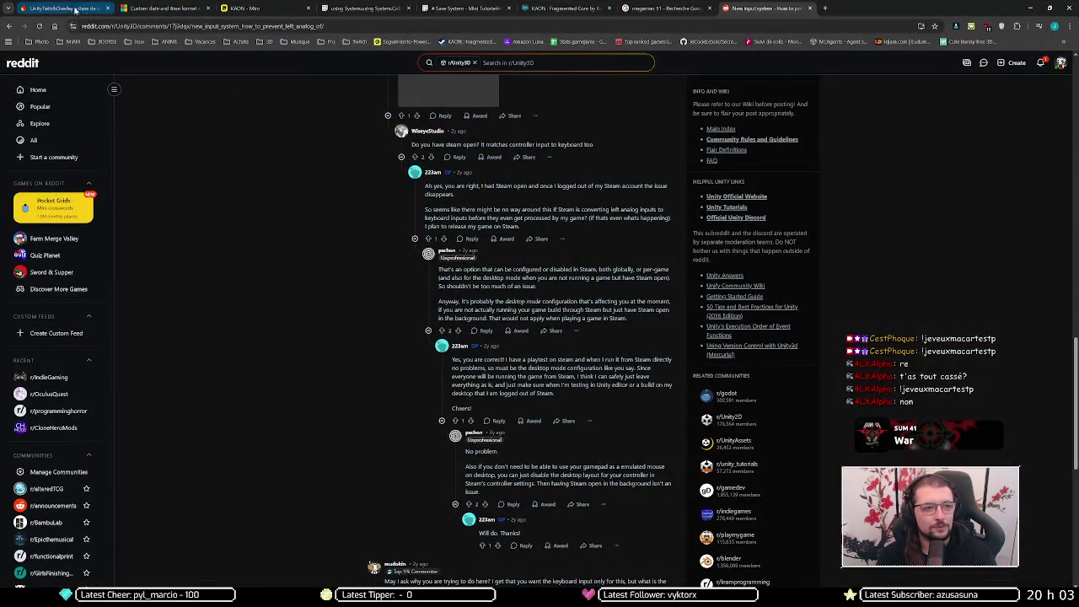
- Check the Firestore redeemed list, then close the megaman search tab
click(79, 8)
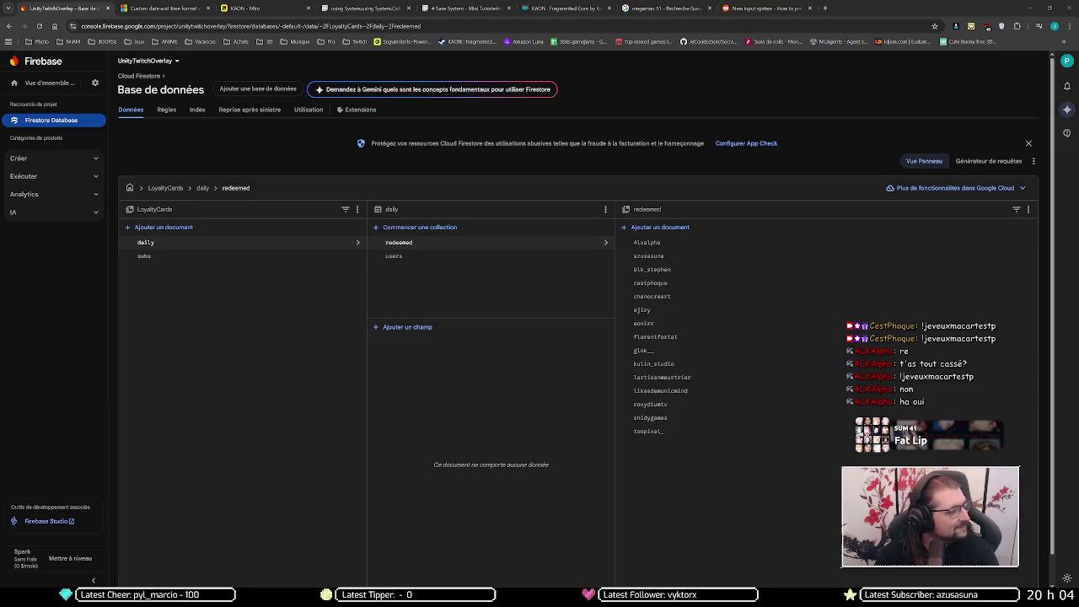
scroll(835, 430, down, 1)
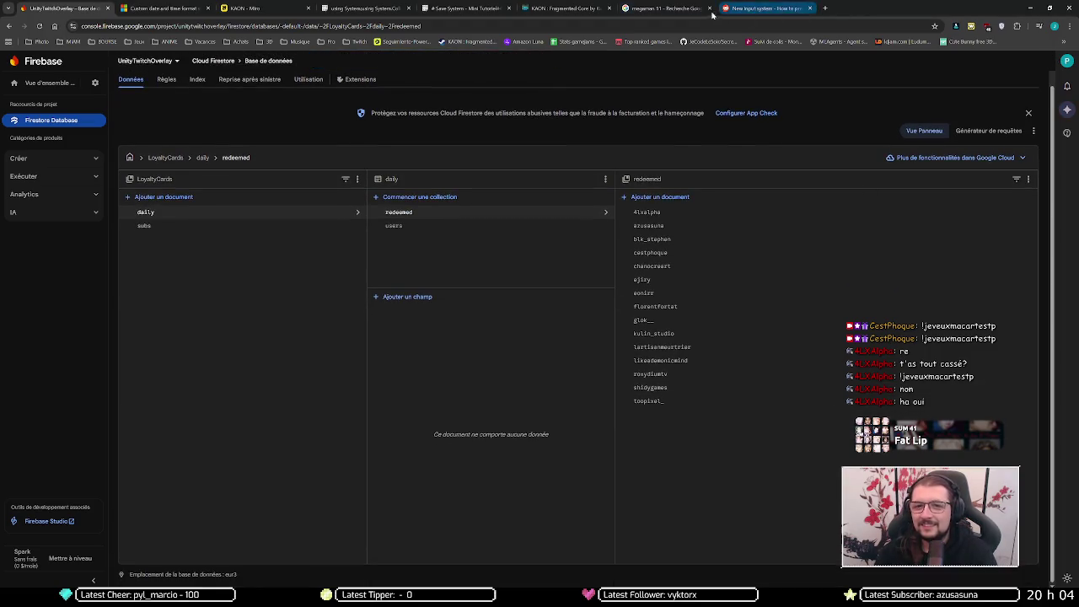
click(658, 8)
middle_click(658, 8)
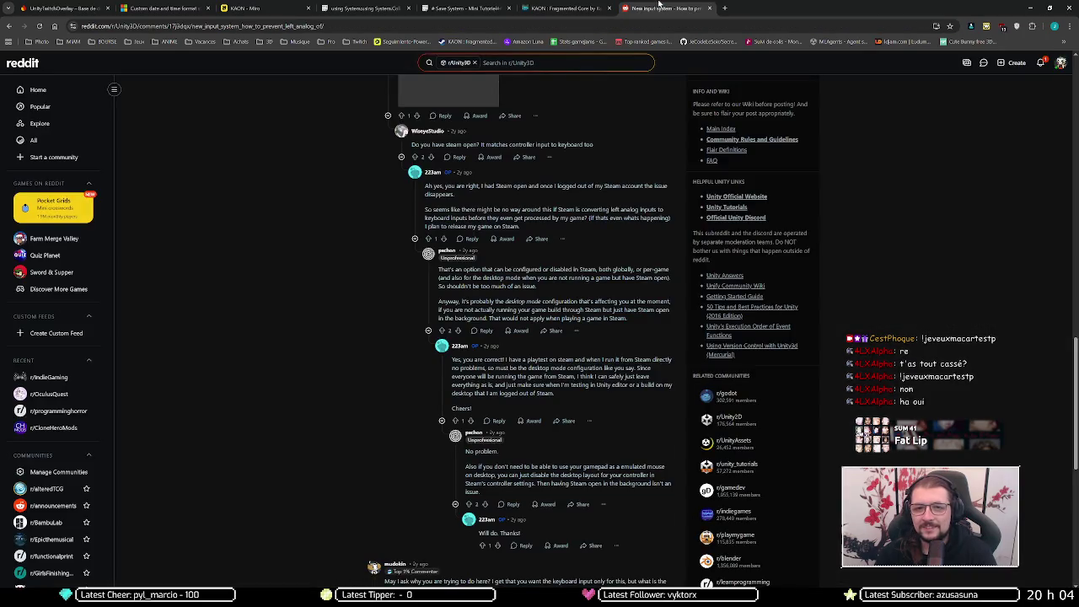
- Read the remaining replies, glance at notifications, and minimize the browser to Unity
scroll(365, 346, down, 2)
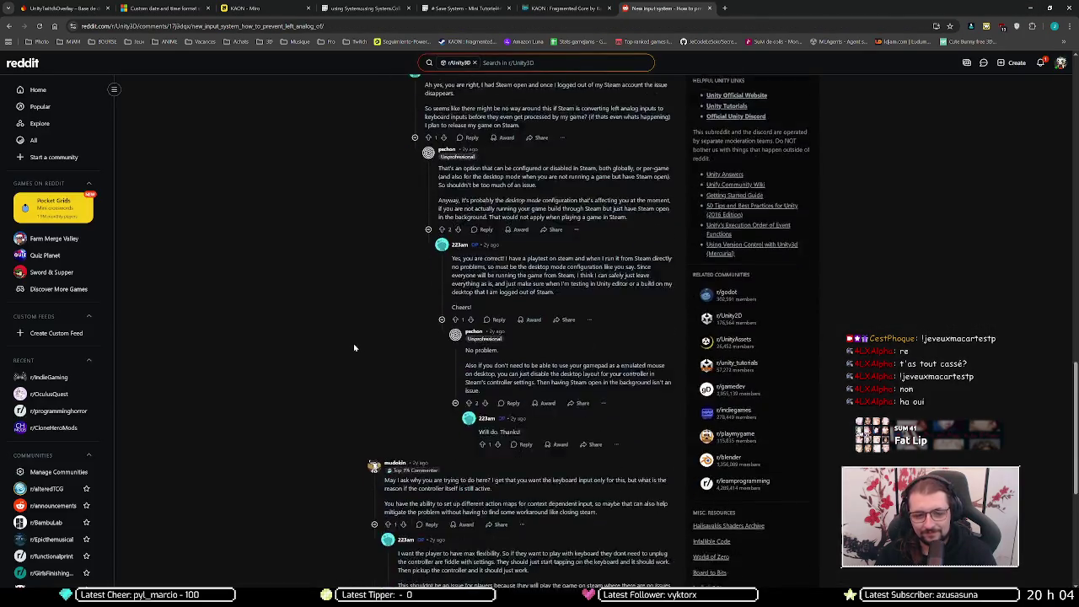
scroll(346, 349, down, 3)
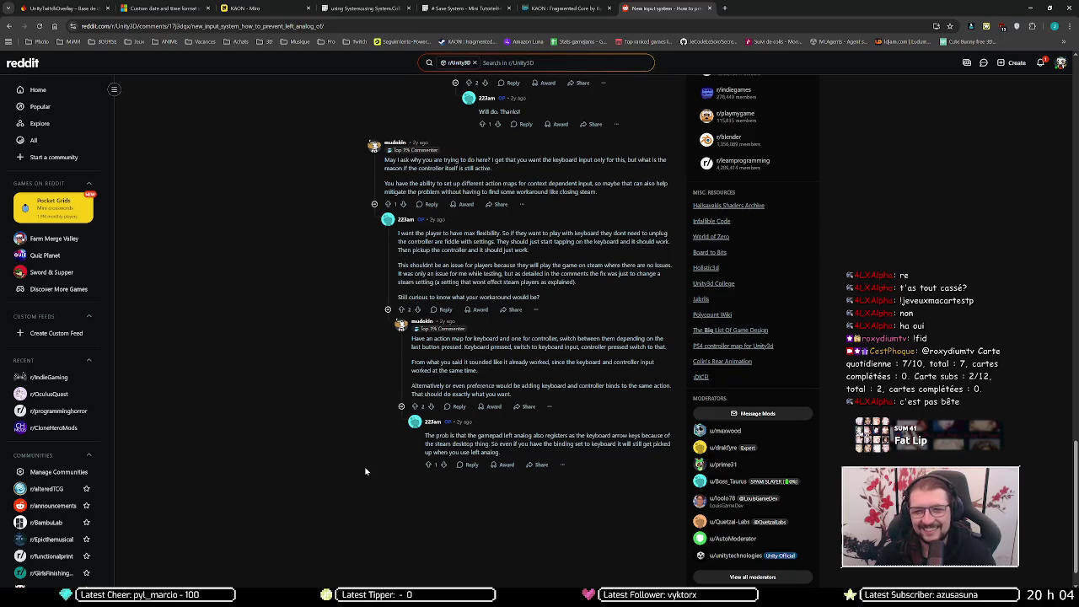
click(1040, 64)
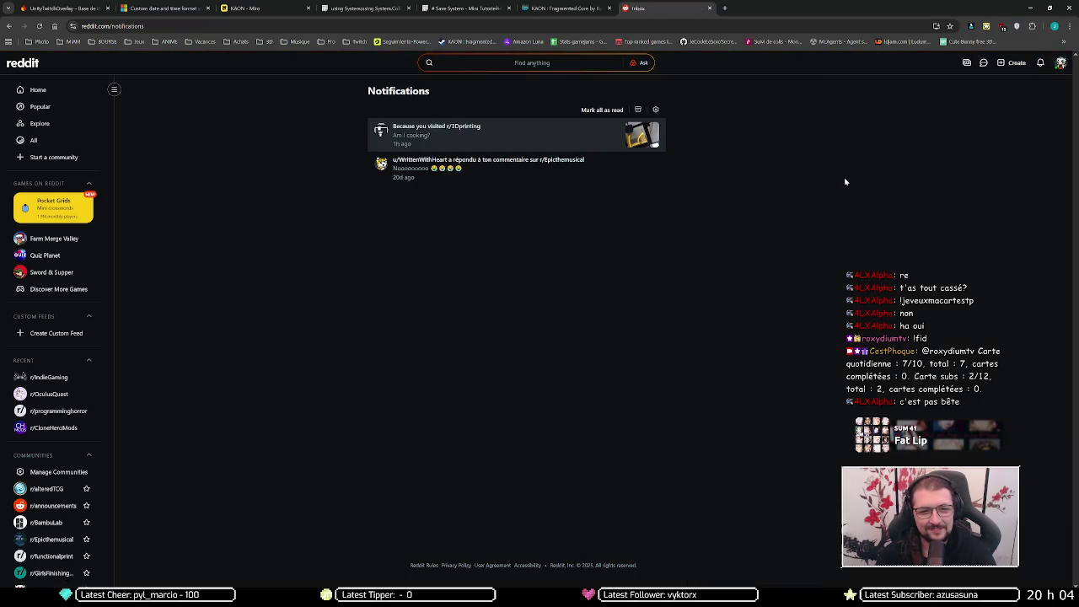
key(alt+Left)
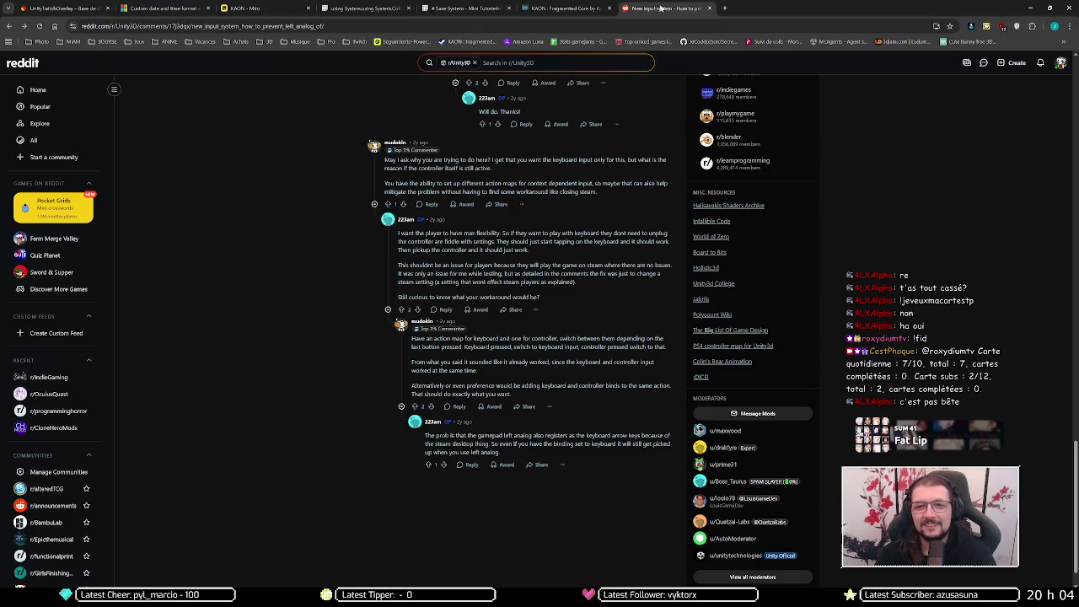
click(1030, 7)
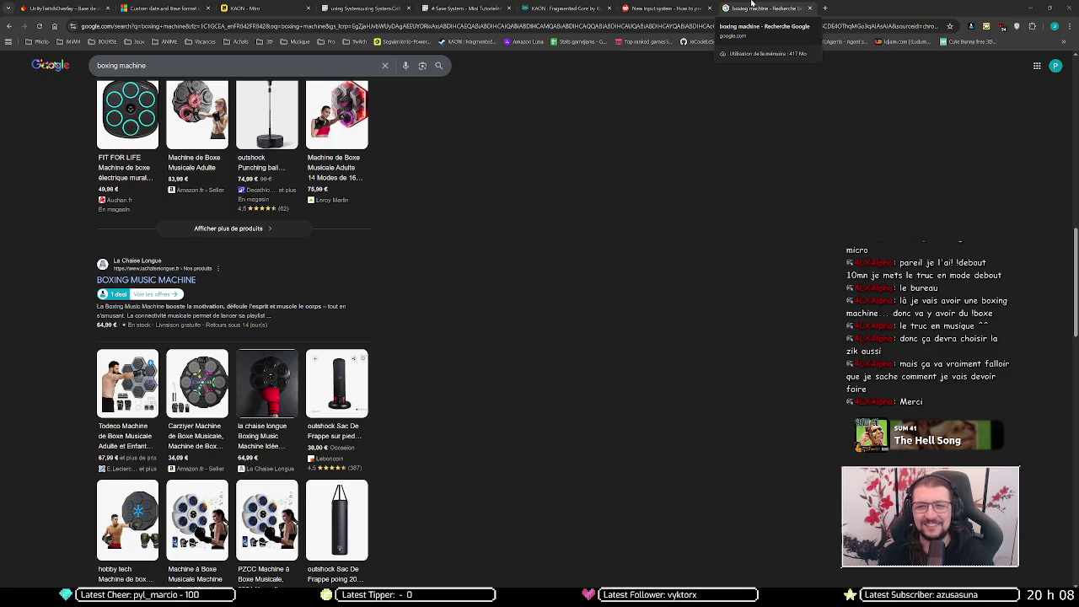
- Flip through the Reddit and boxing machine tabs, then minimize the browser again
click(685, 5)
click(763, 8)
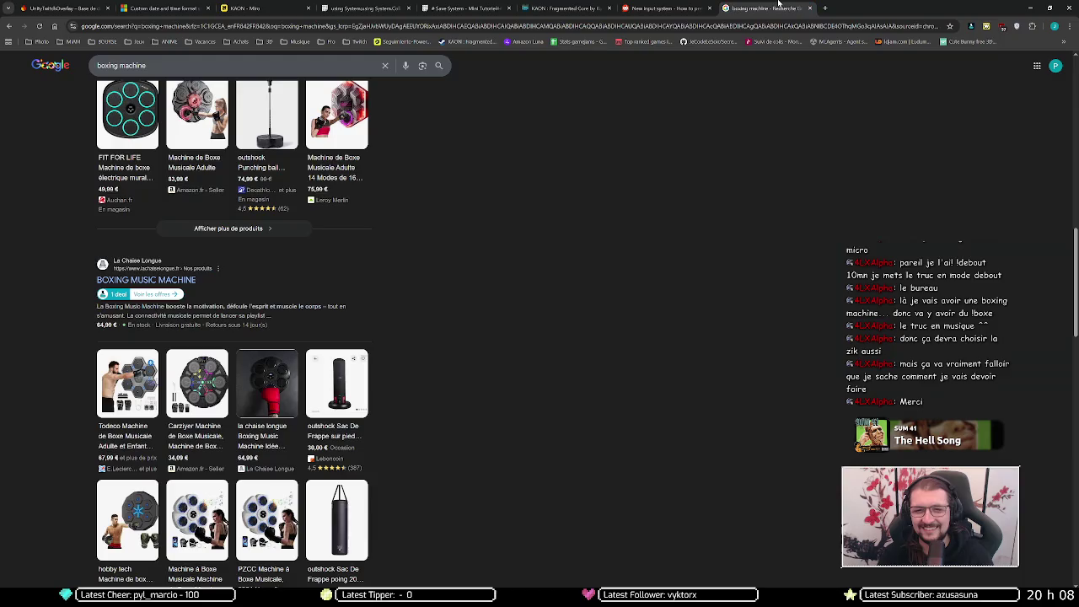
click(1030, 7)
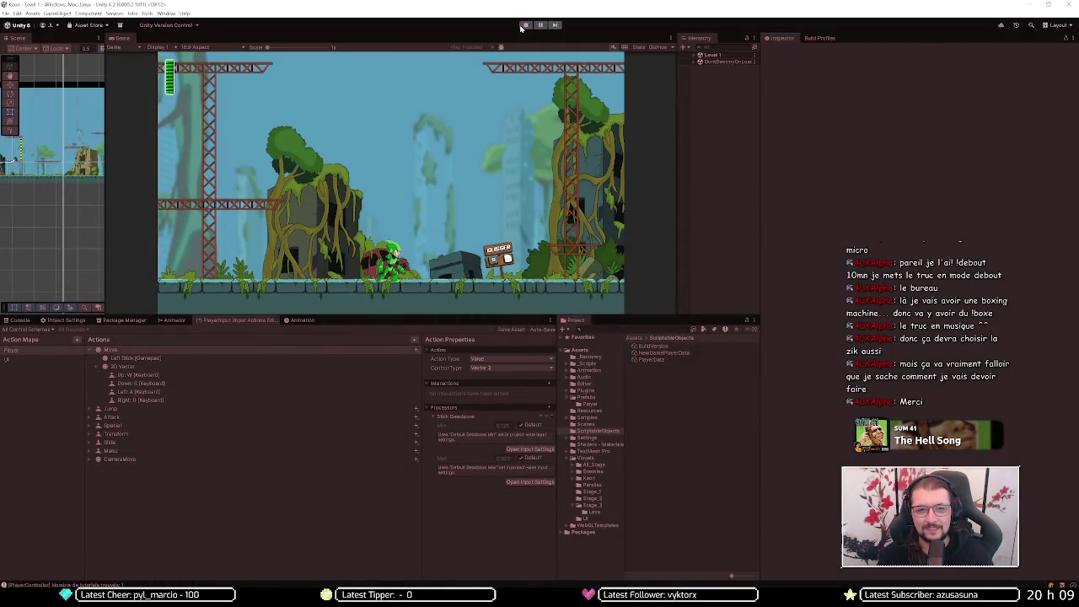
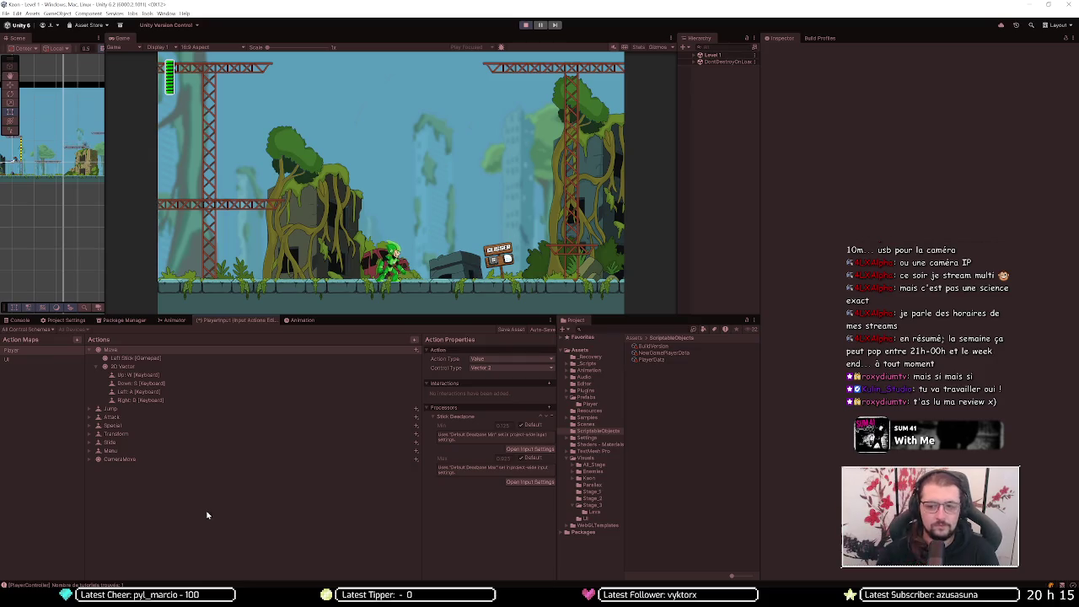
- Close the boxing machine tab, go back to the D-pad search results, and open the DPad-as-digital forum thread
click(137, 532)
key(ctrl+w)
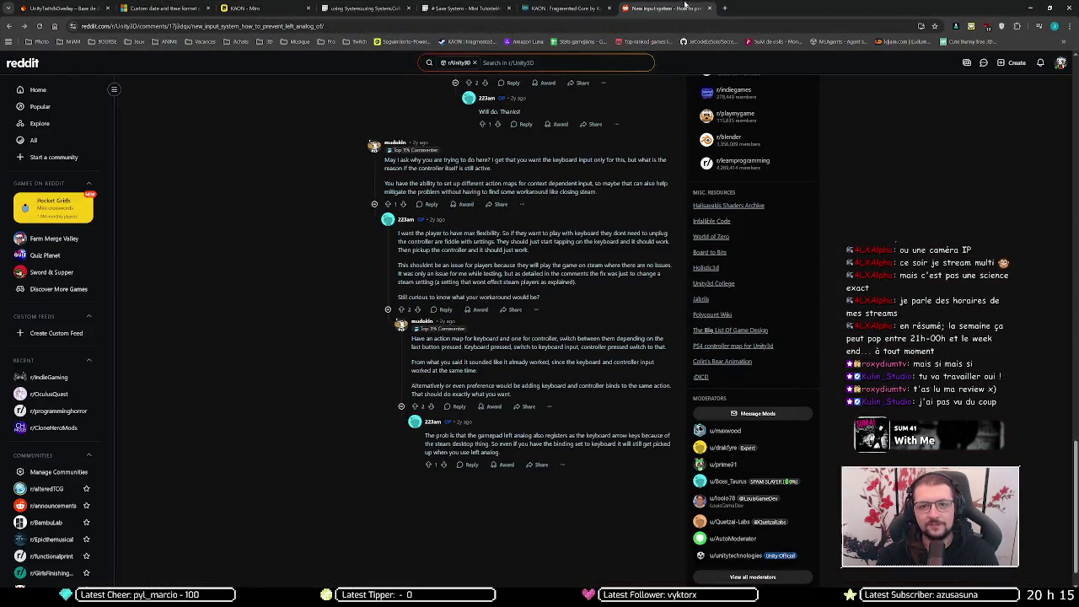
key(alt+Left)
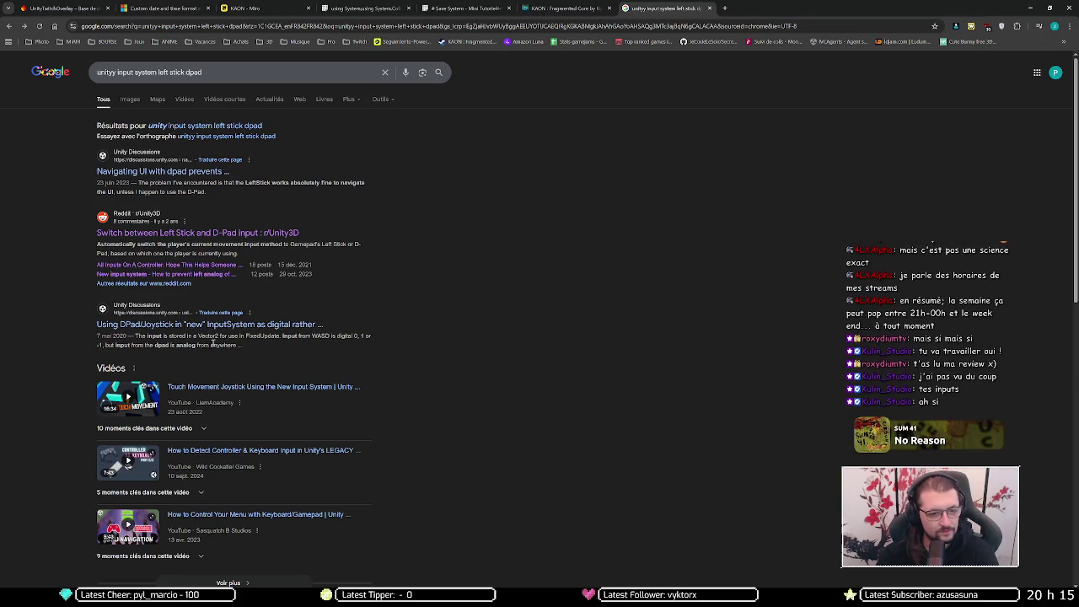
click(273, 329)
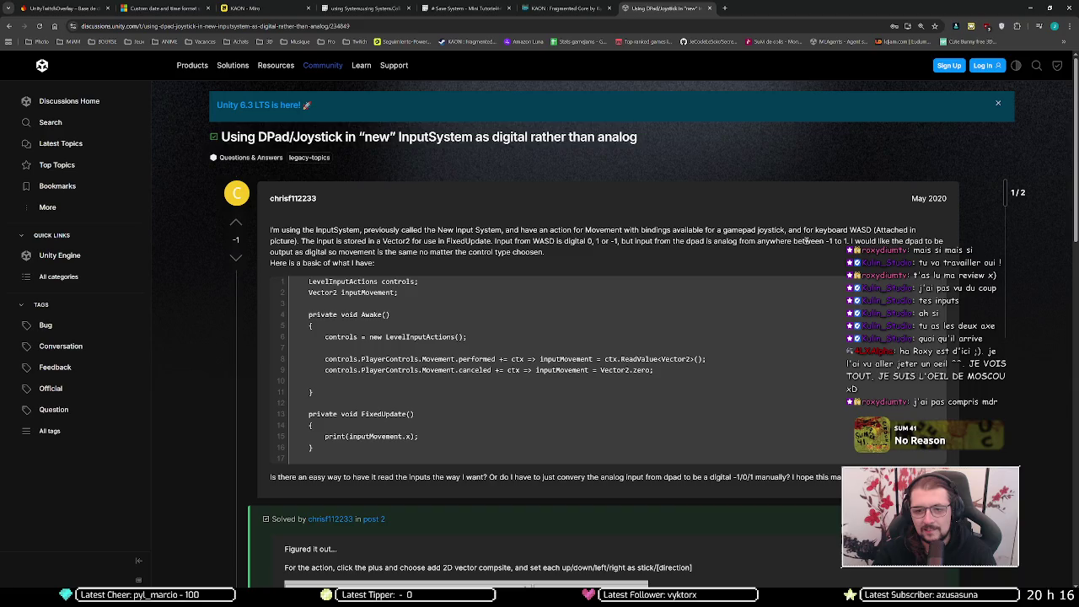
scroll(807, 241, down, 1)
scroll(845, 149, down, 1)
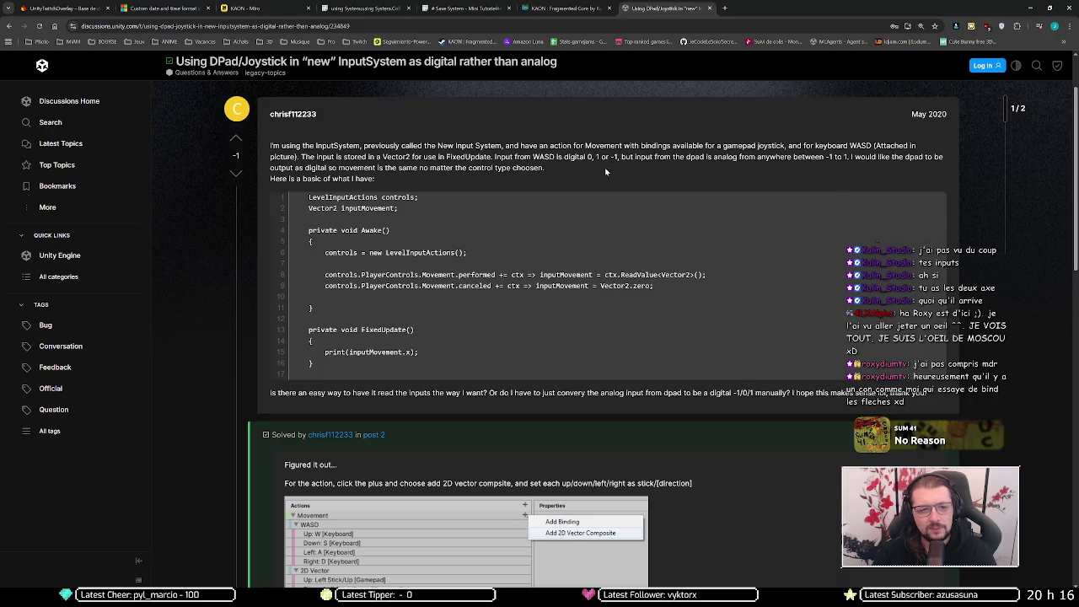
scroll(569, 175, down, 3)
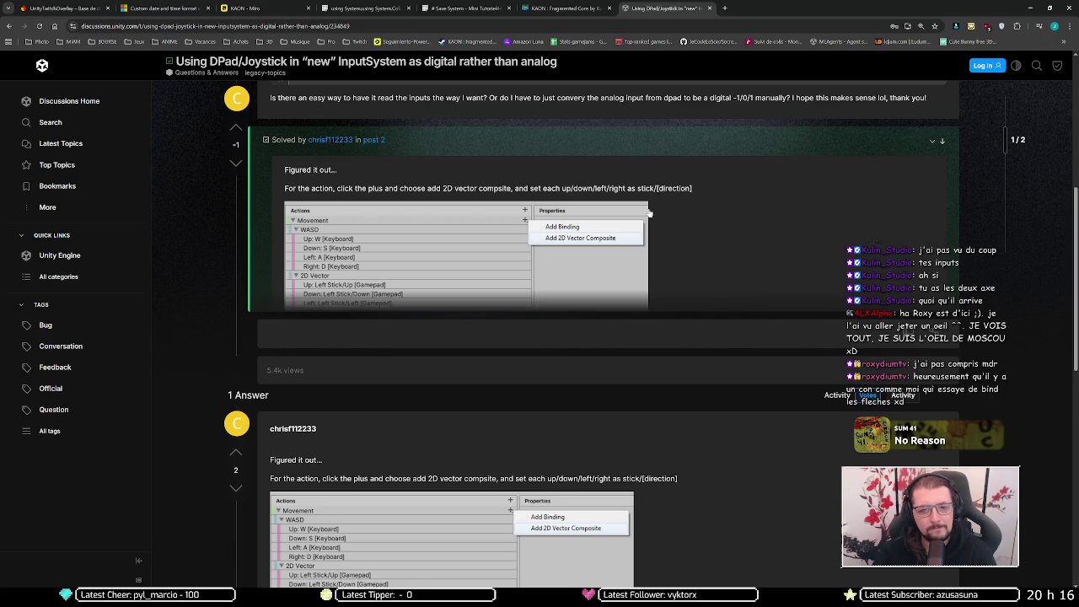
scroll(315, 187, down, 3)
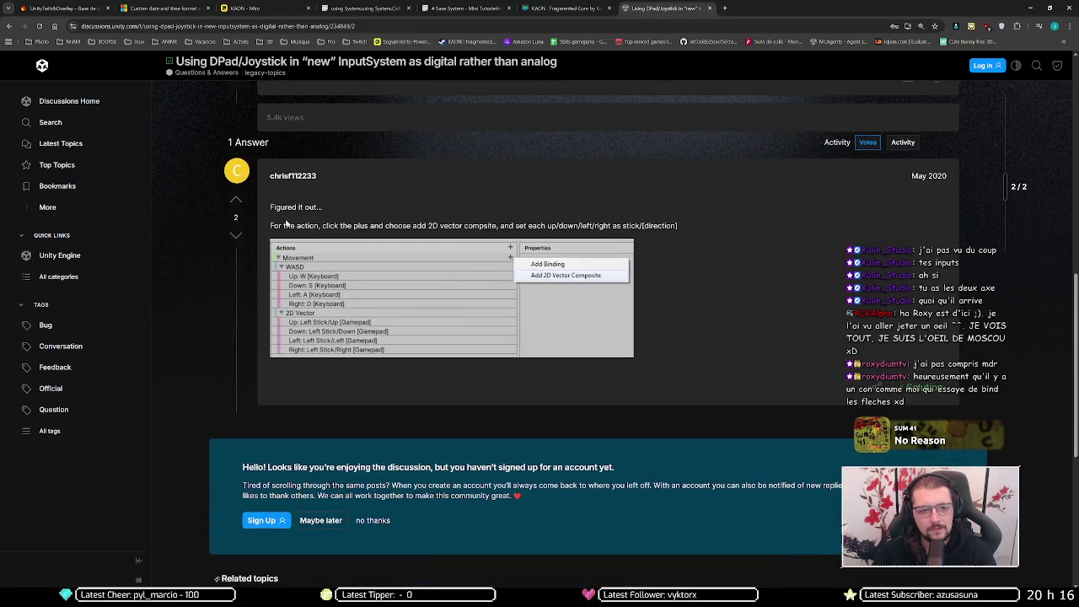
scroll(287, 207, up, 2)
scroll(378, 246, down, 3)
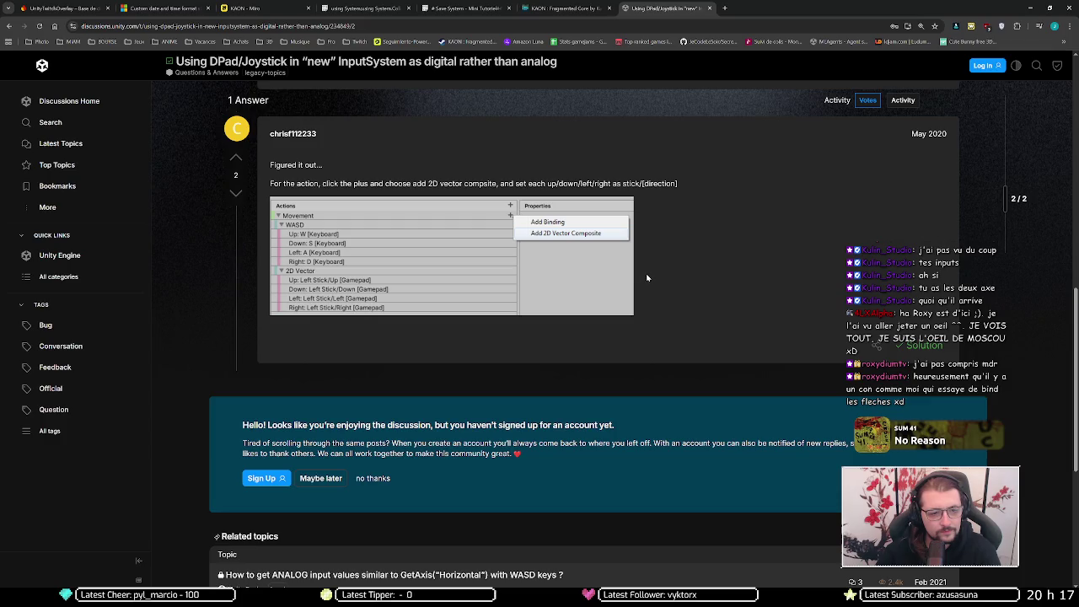
scroll(643, 279, down, 3)
key(alt+Left)
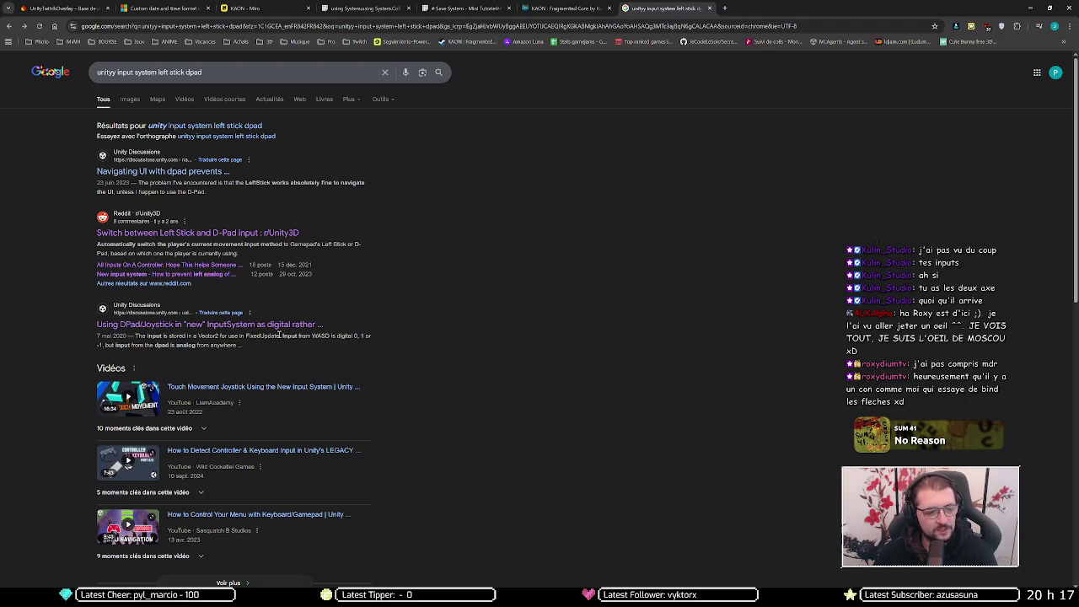
scroll(269, 339, down, 3)
scroll(446, 398, down, 2)
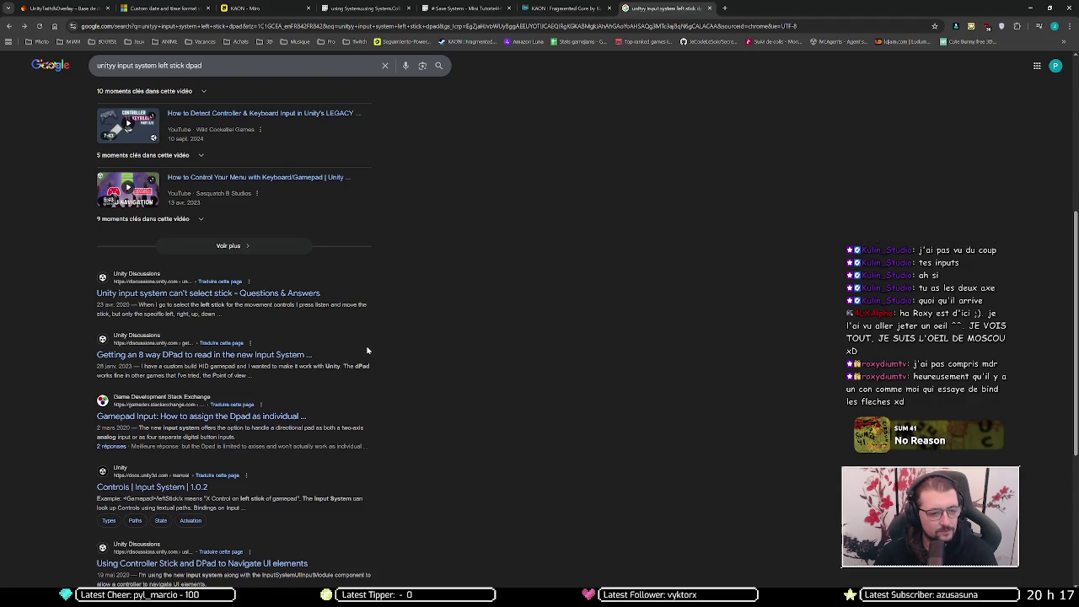
scroll(367, 350, down, 1)
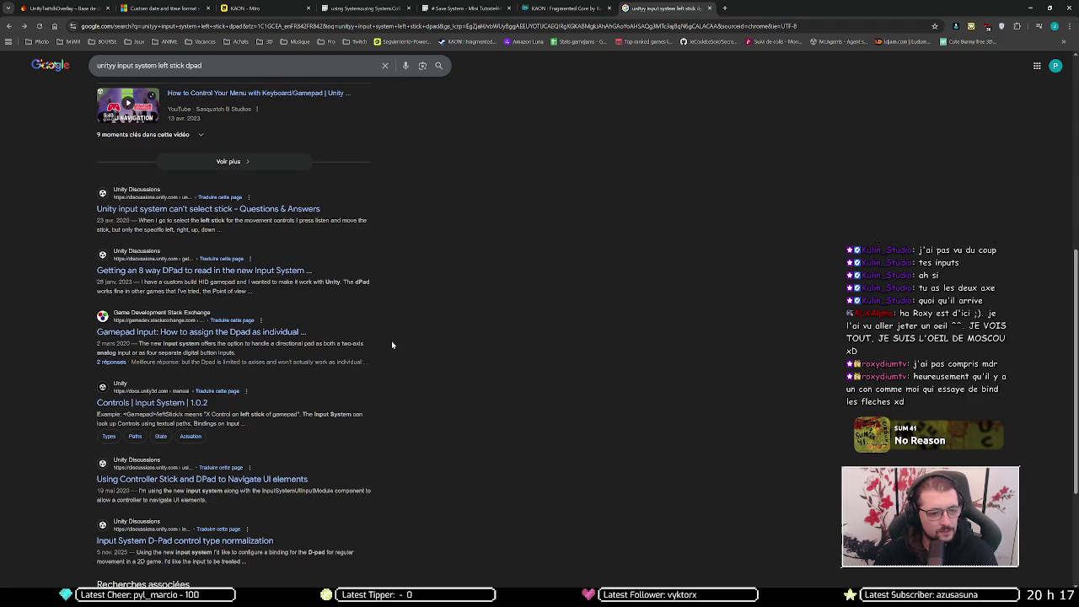
click(266, 335)
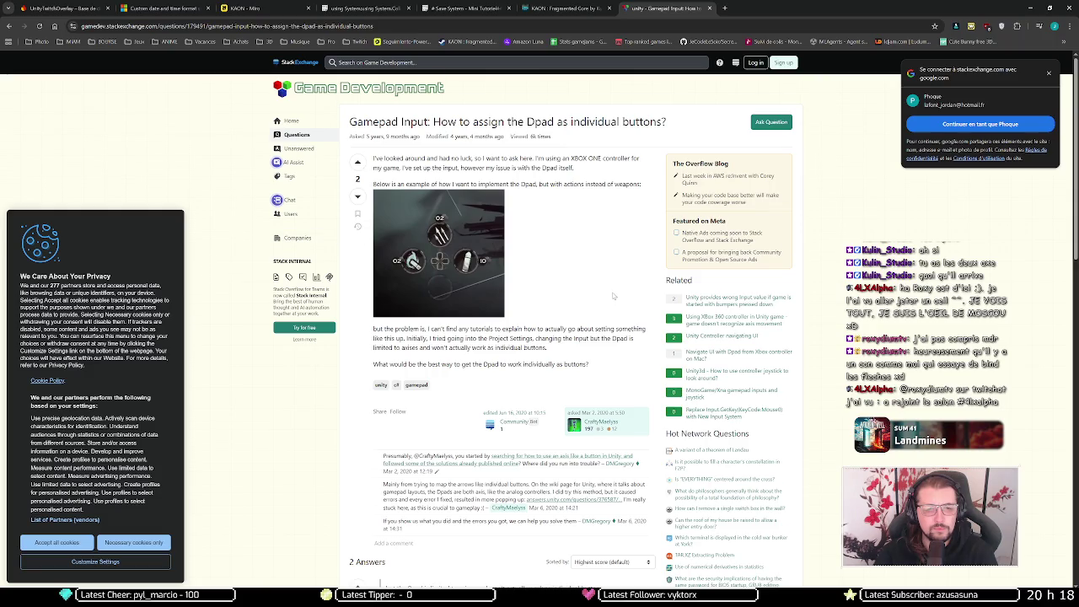
scroll(614, 296, down, 1)
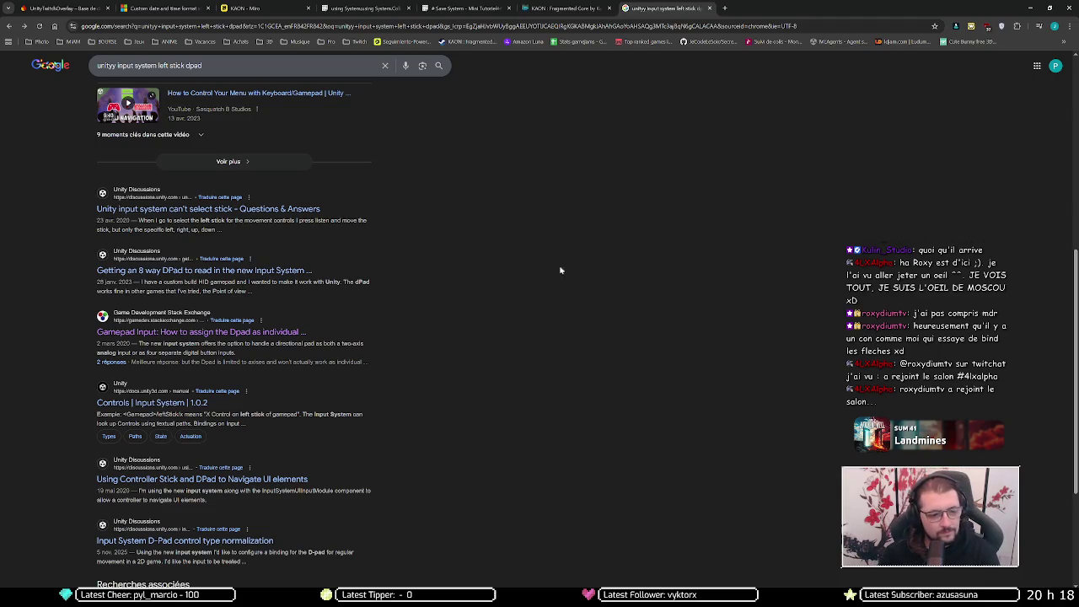
- Scroll to the bottom of the Google results, then return to the Unity editor
scroll(512, 302, down, 3)
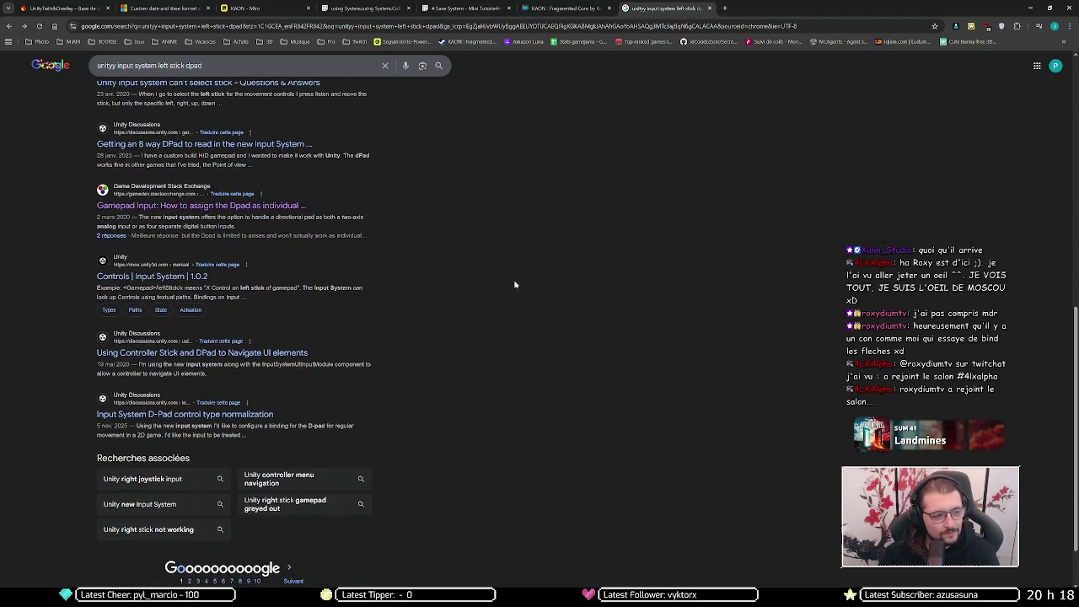
scroll(494, 284, down, 2)
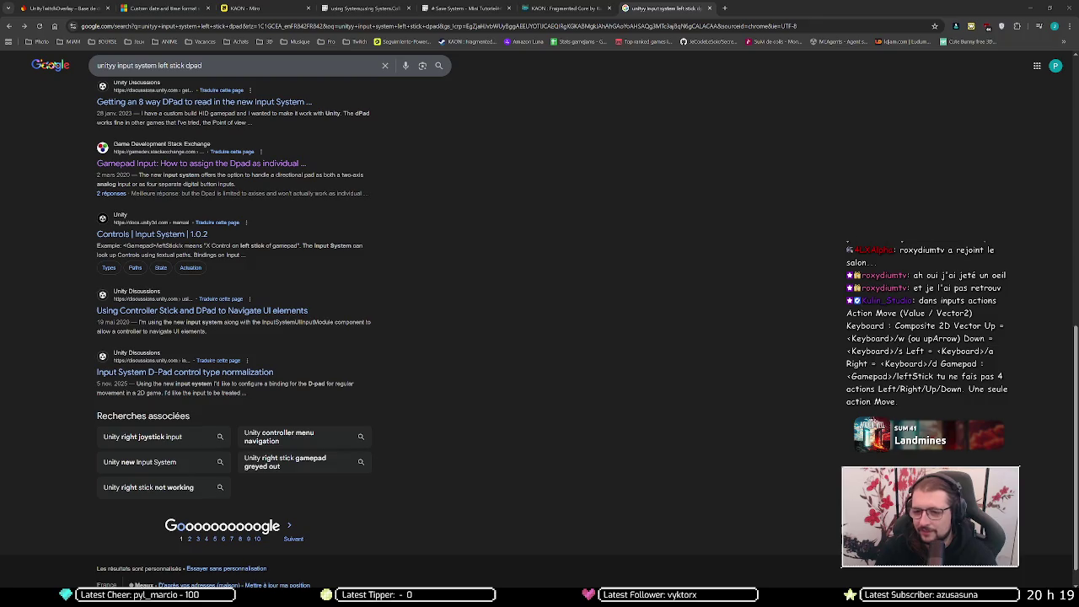
key(alt+Tab)
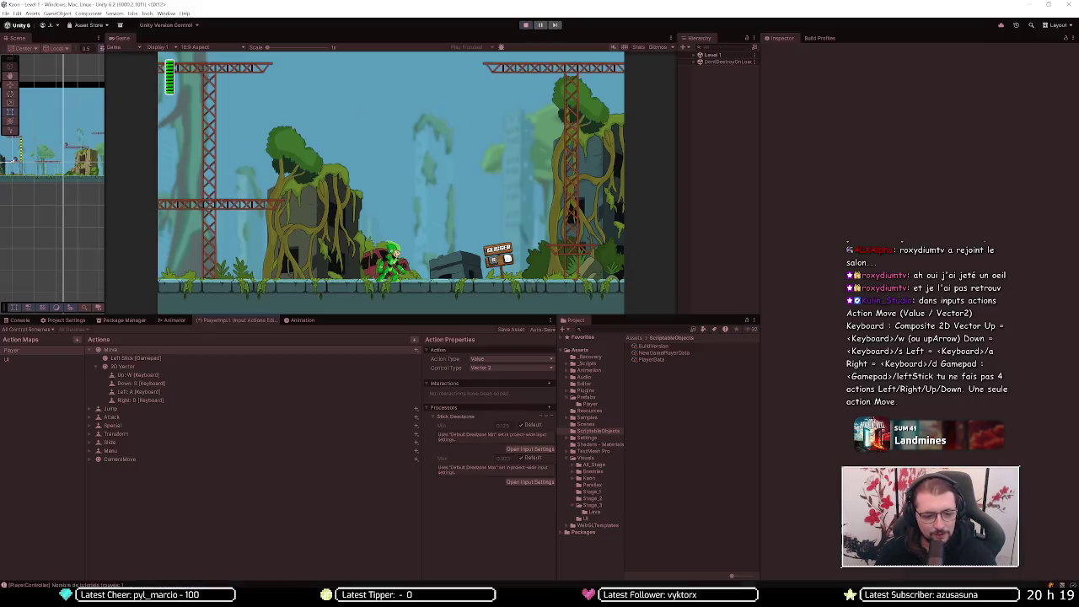
- Inspect Move's Left Stick [Gamepad] and 2D Vector bindings, then snip a screenshot of them
click(145, 358)
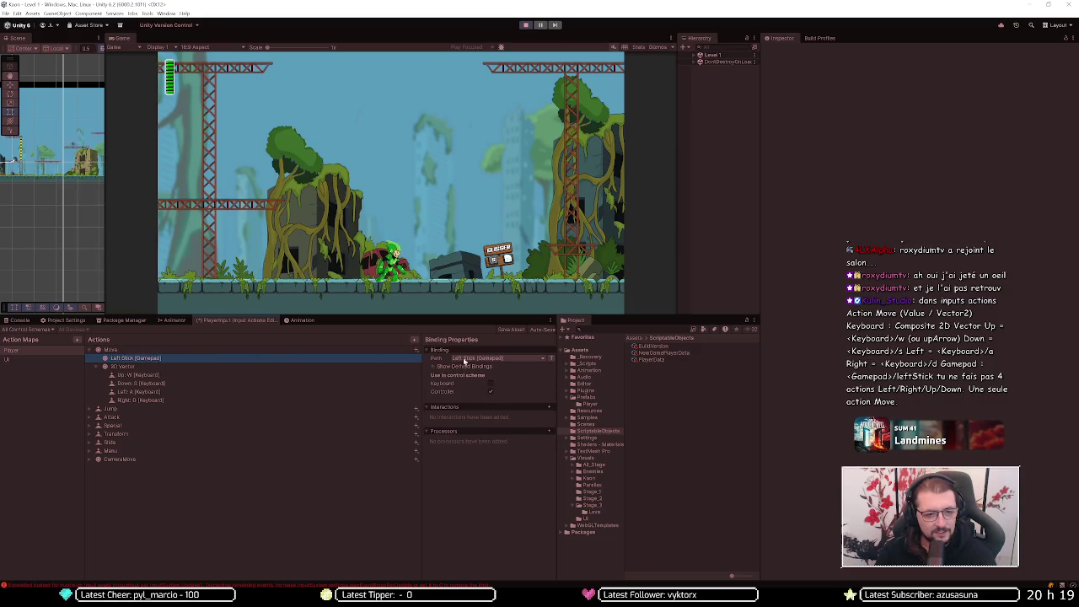
click(143, 368)
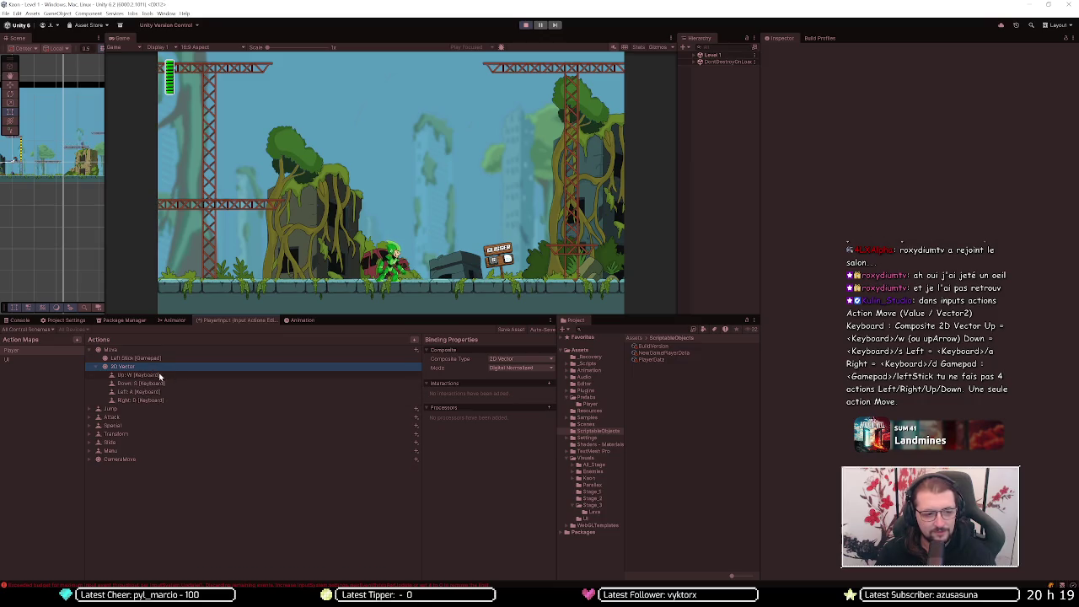
click(160, 360)
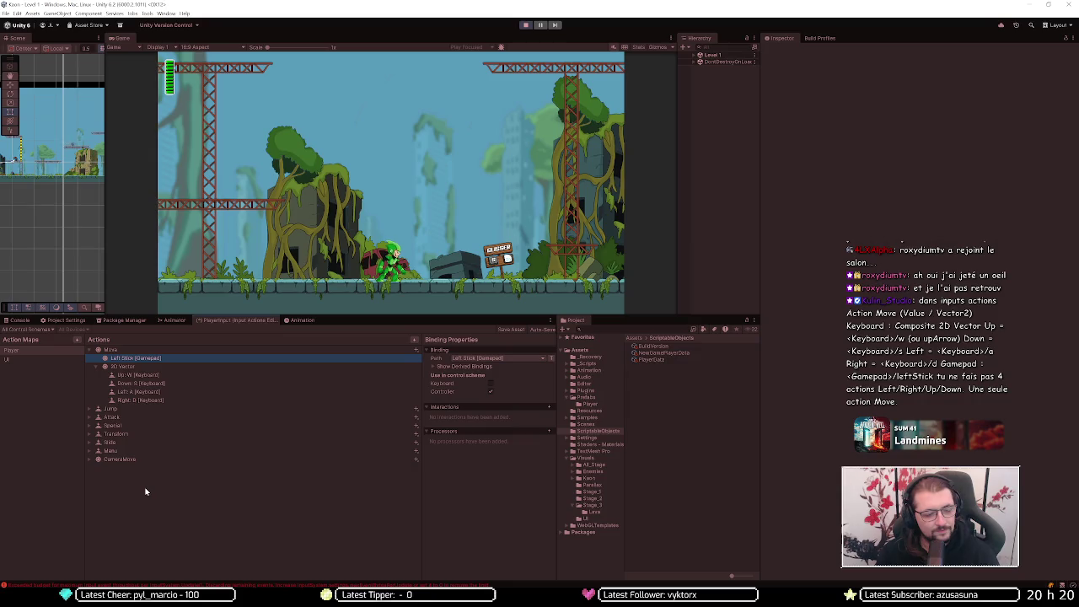
key(super+shift+s)
drag(84, 347, 165, 395)
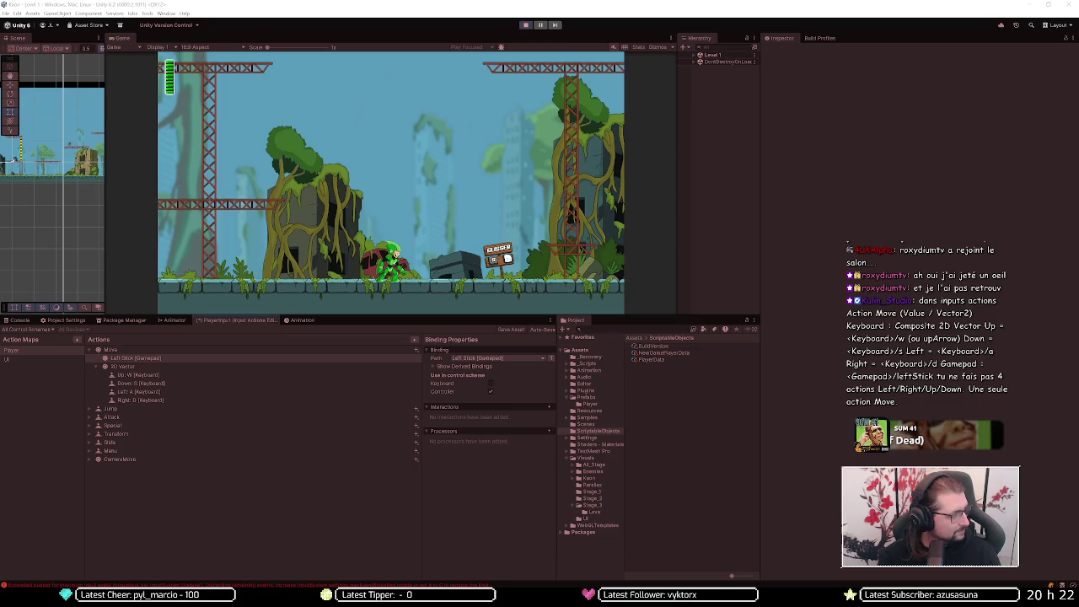
click(692, 420)
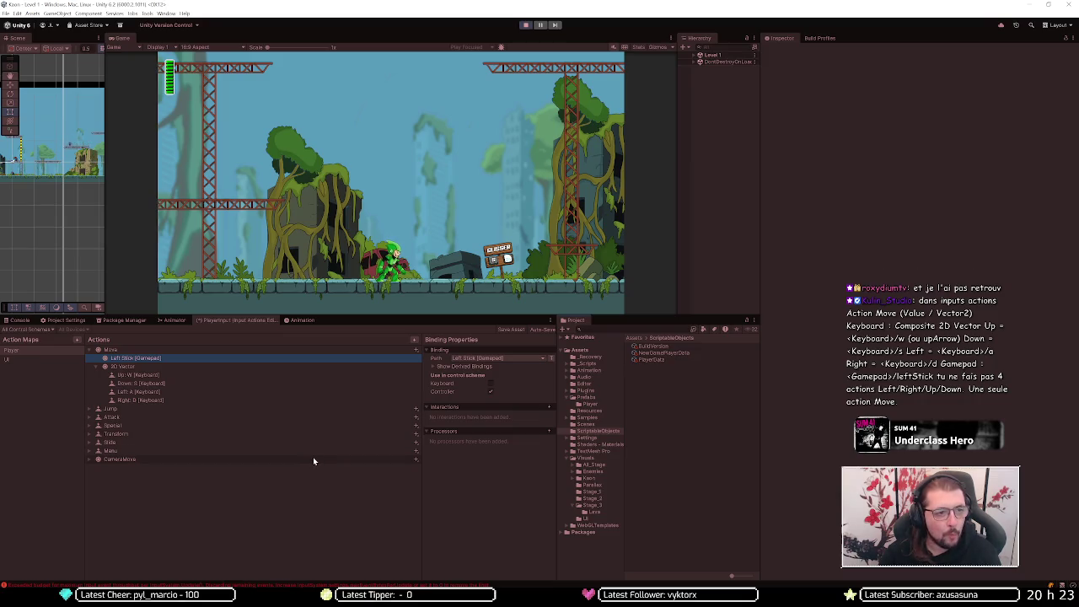
- Expand Level 1, zoom onto the Glisser sign and select its TriggerRebindButton
click(694, 56)
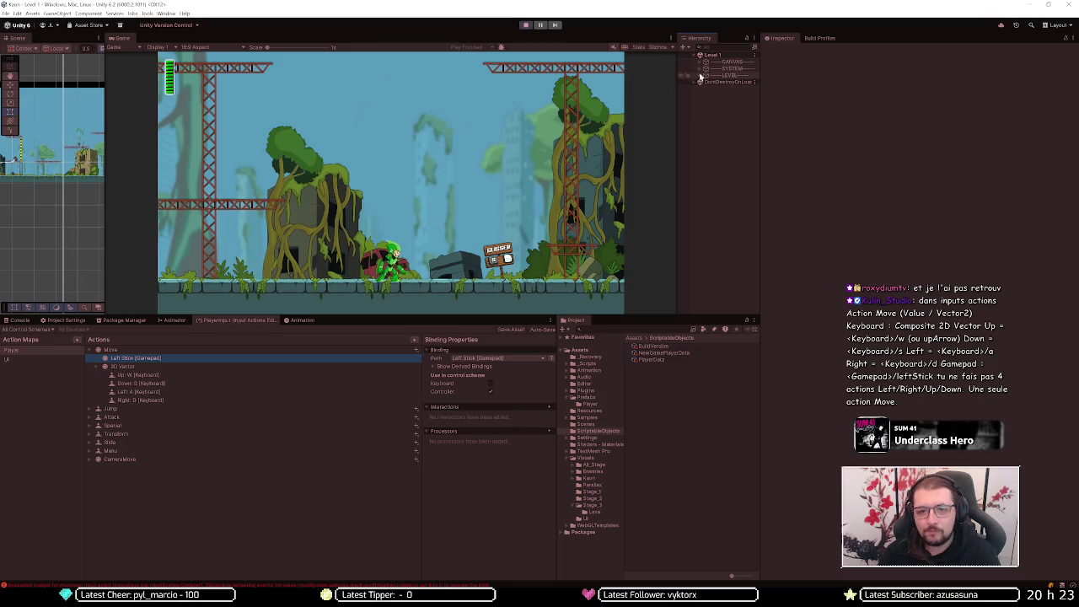
scroll(59, 223, up, 5)
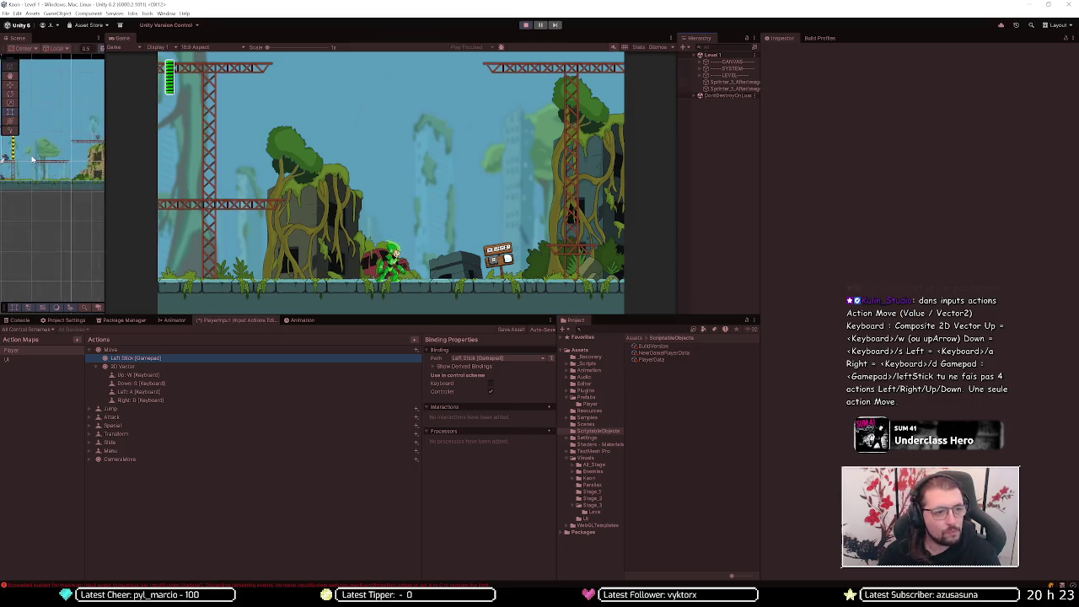
scroll(75, 168, up, 3)
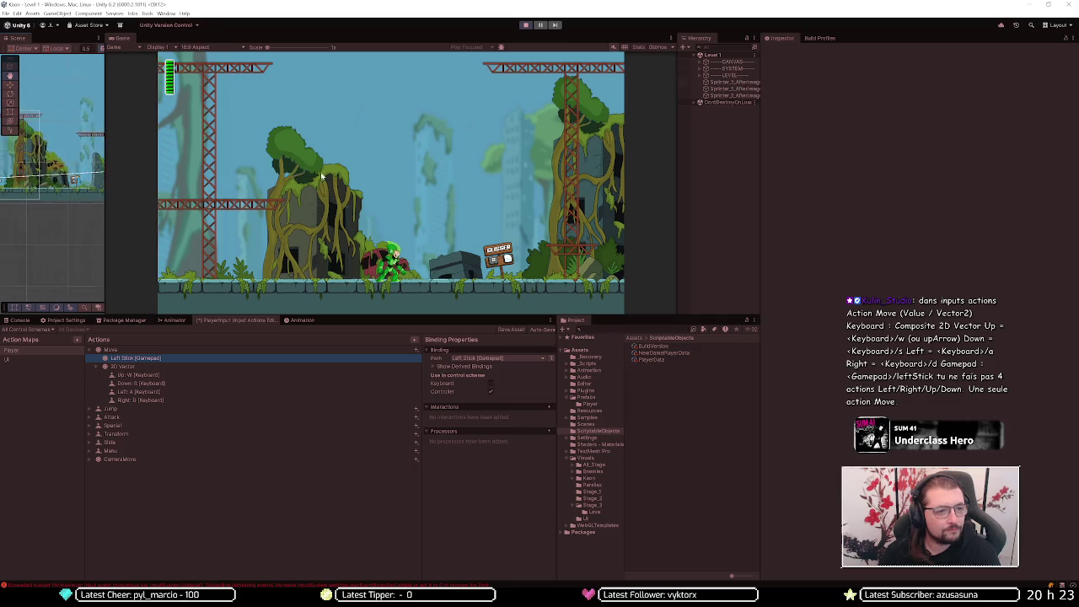
scroll(75, 177, up, 3)
scroll(75, 177, up, 6)
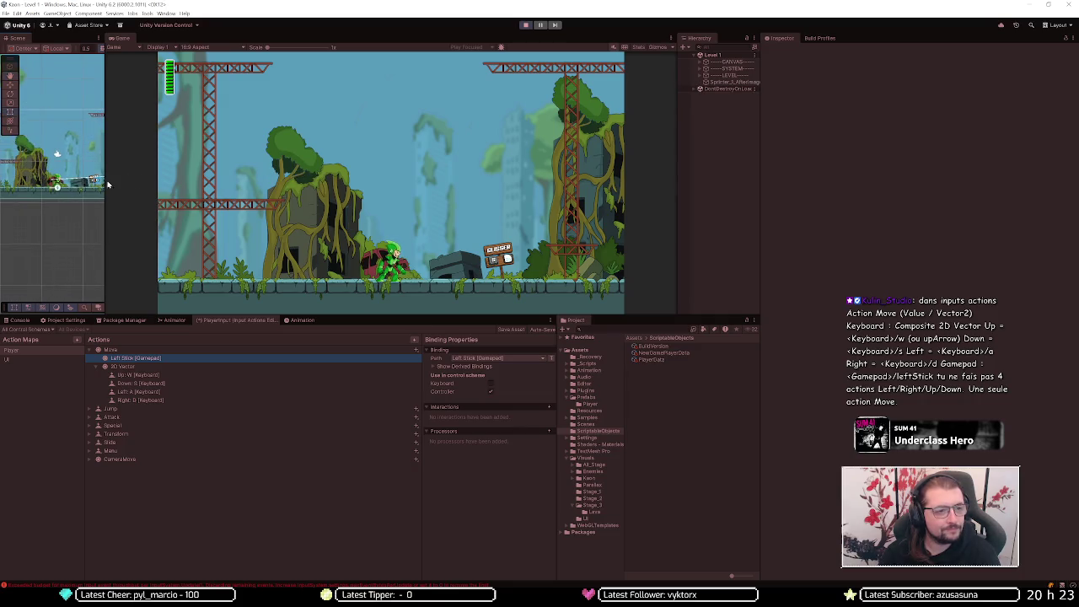
click(92, 200)
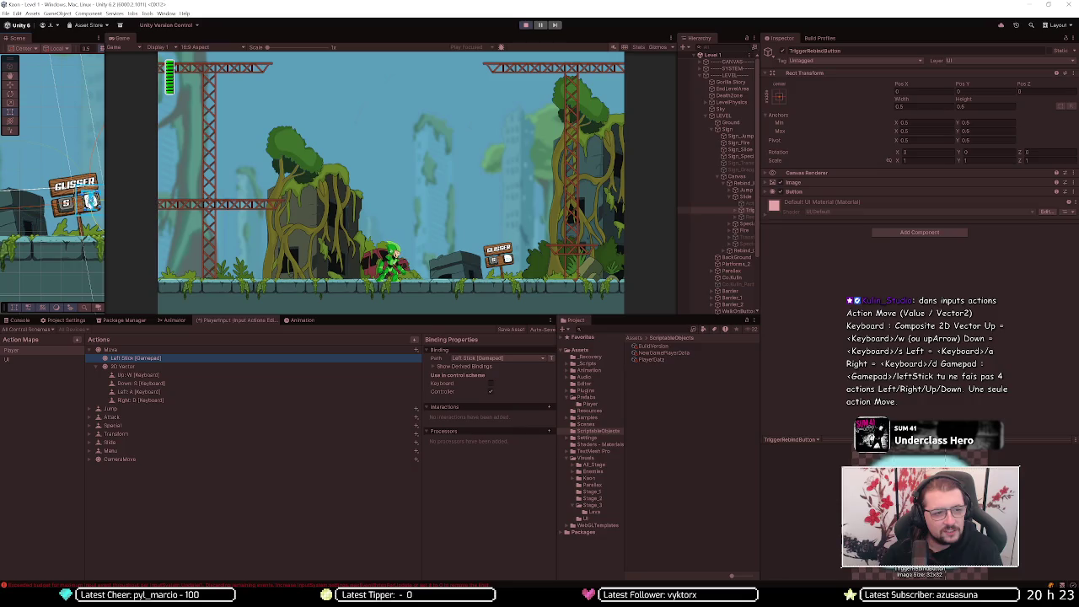
- Select ActionBindingText, widen the Hierarchy, then select Rebind_Keyboard and its Jump entry
click(90, 200)
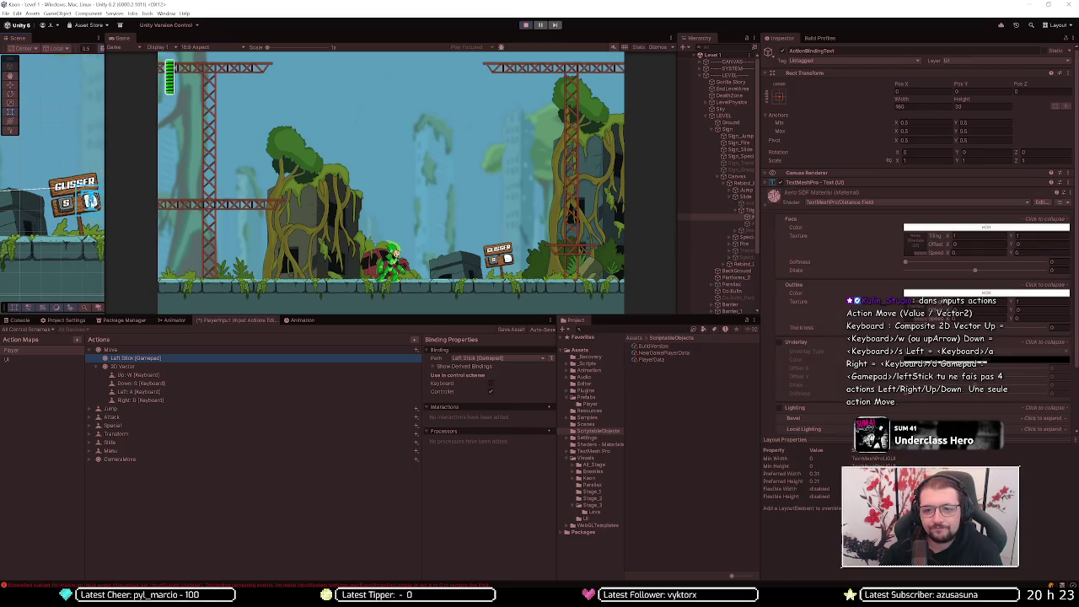
drag(676, 227, 614, 228)
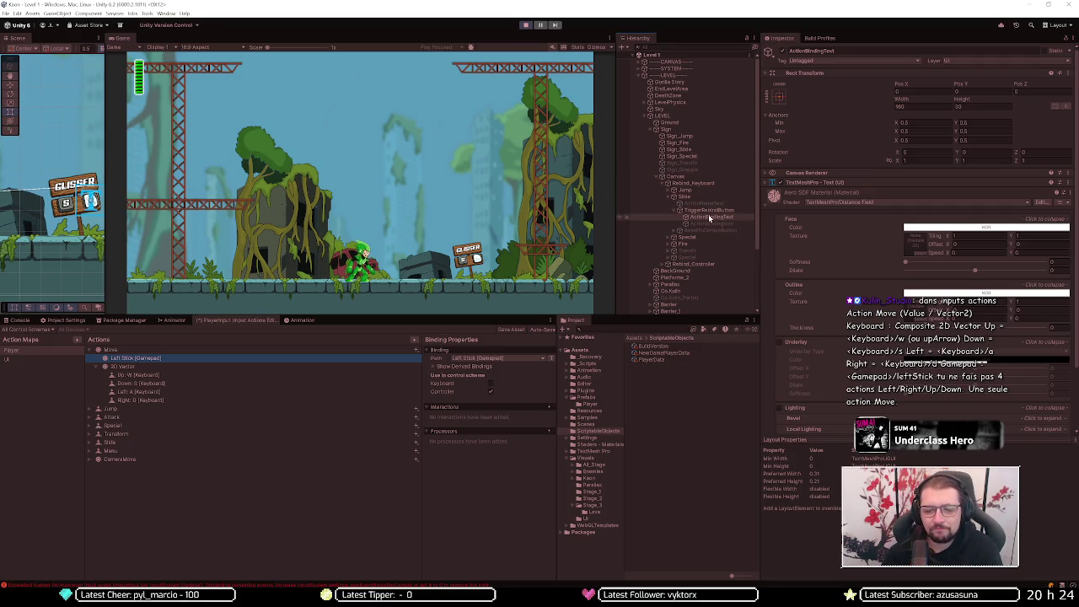
key(d)
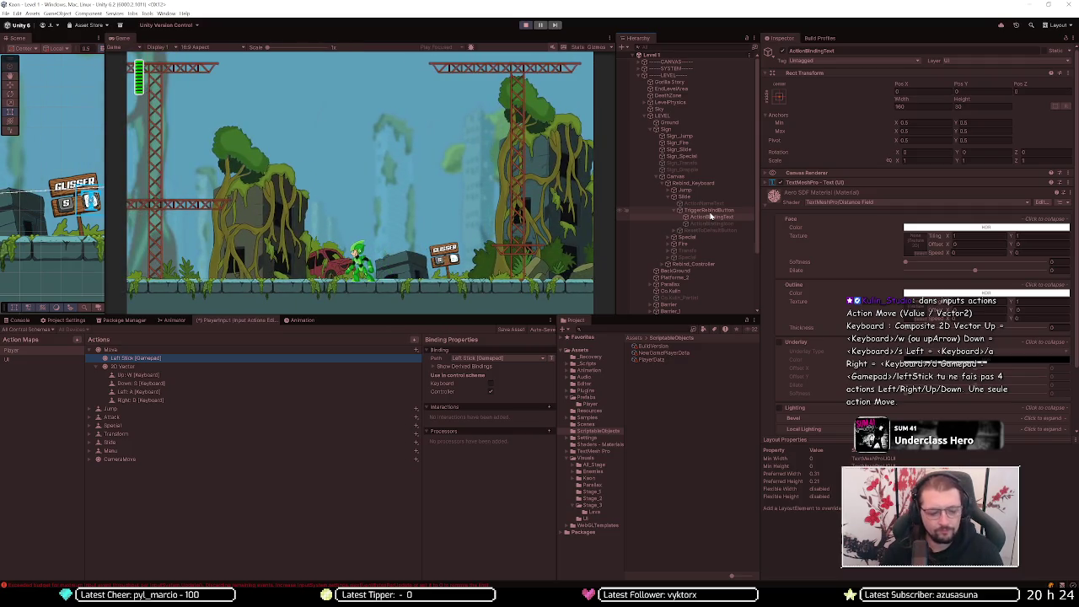
click(714, 183)
click(714, 190)
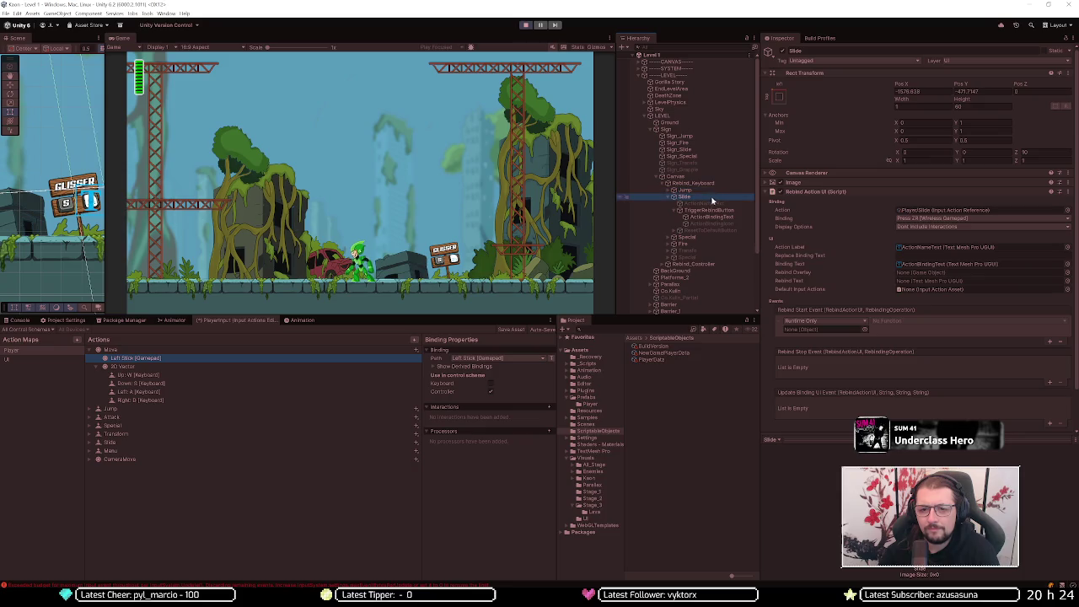
click(713, 210)
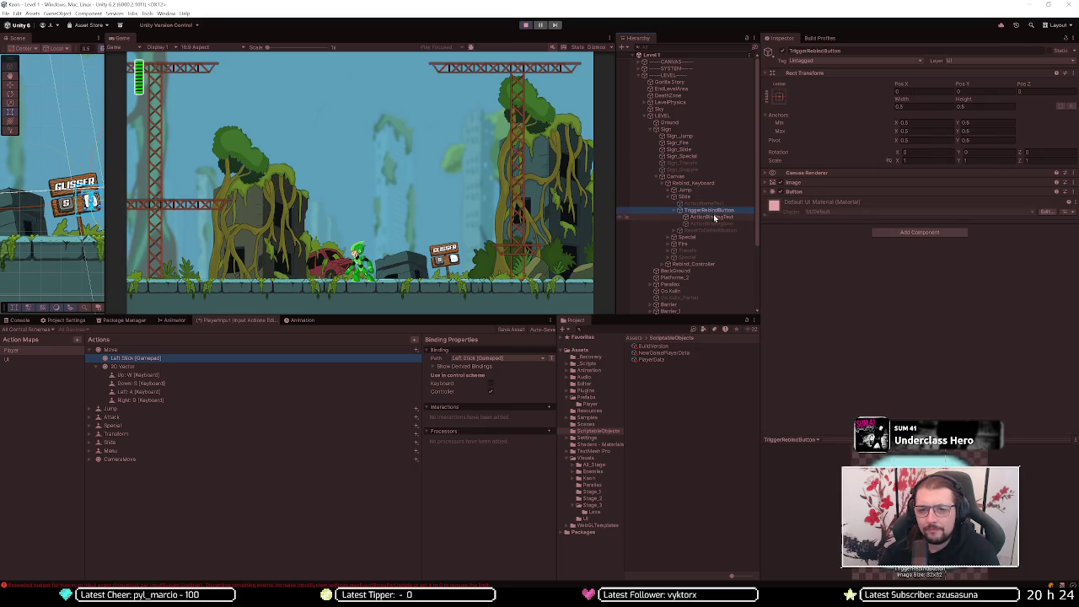
click(713, 217)
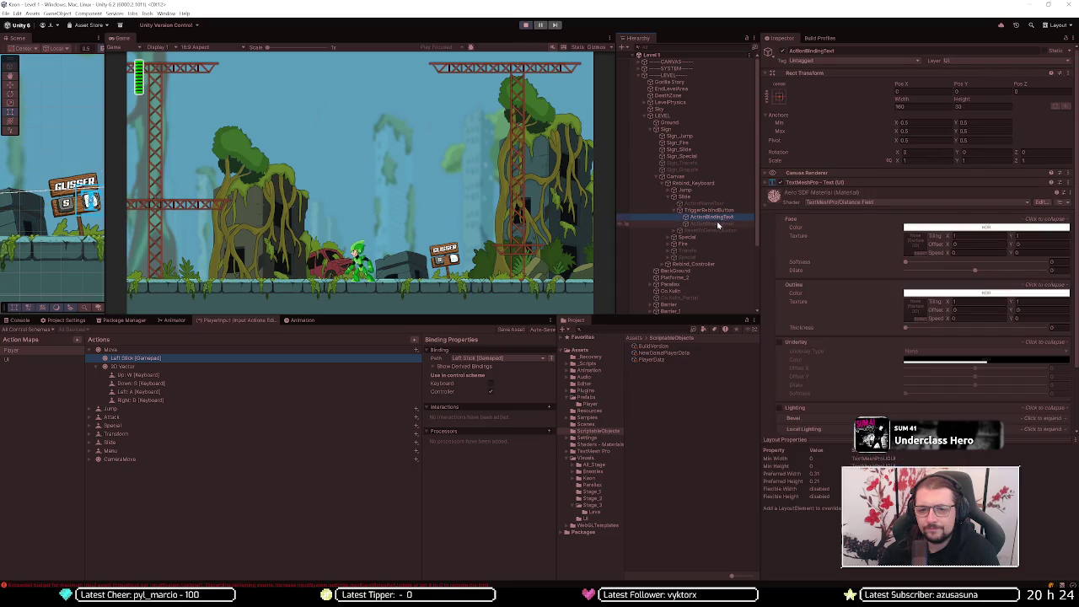
click(717, 224)
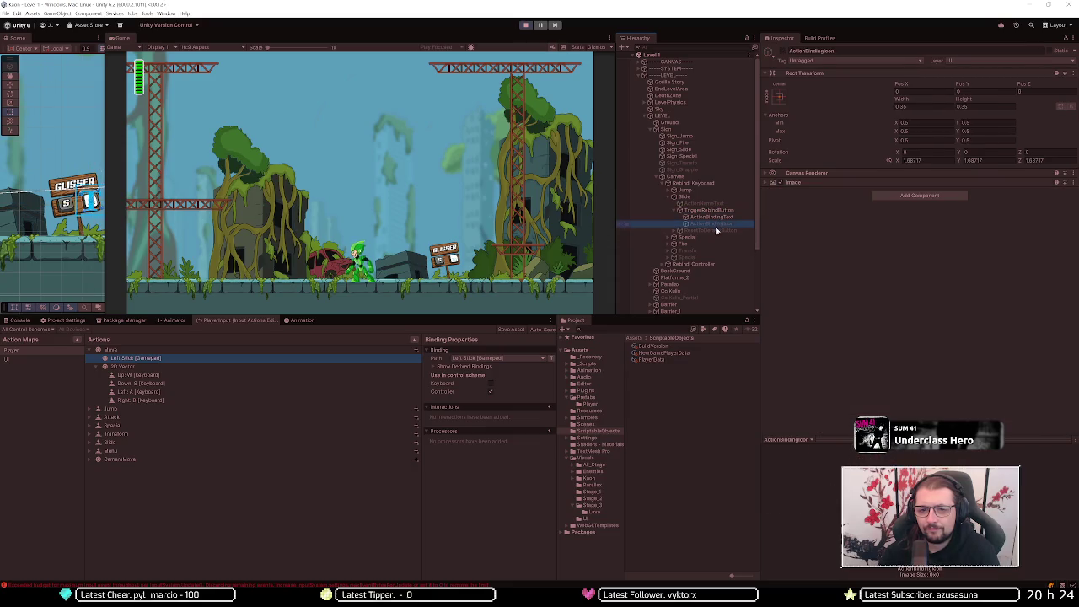
click(715, 231)
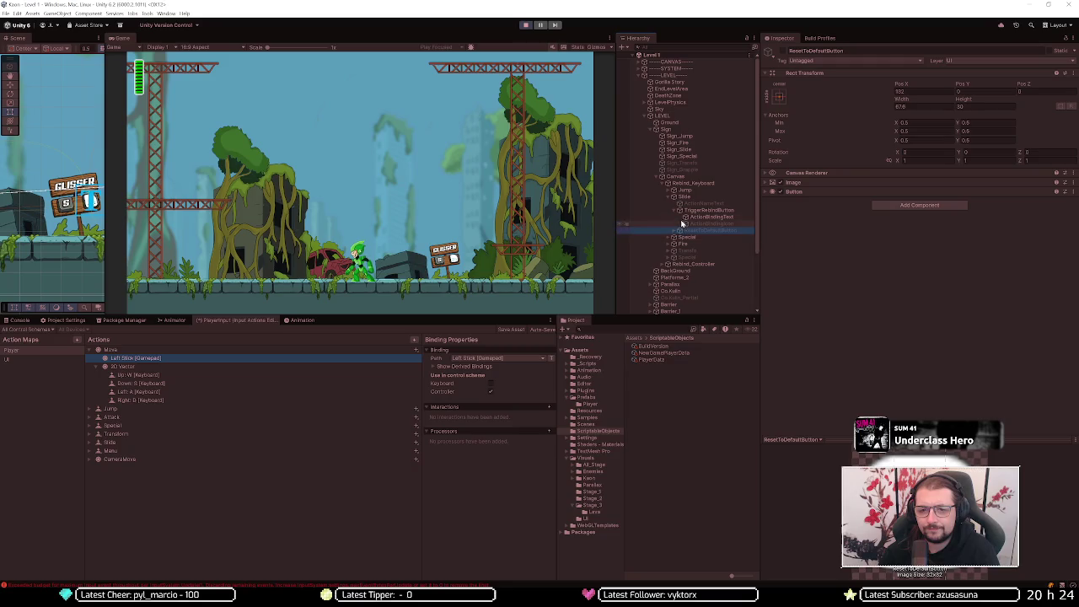
click(697, 211)
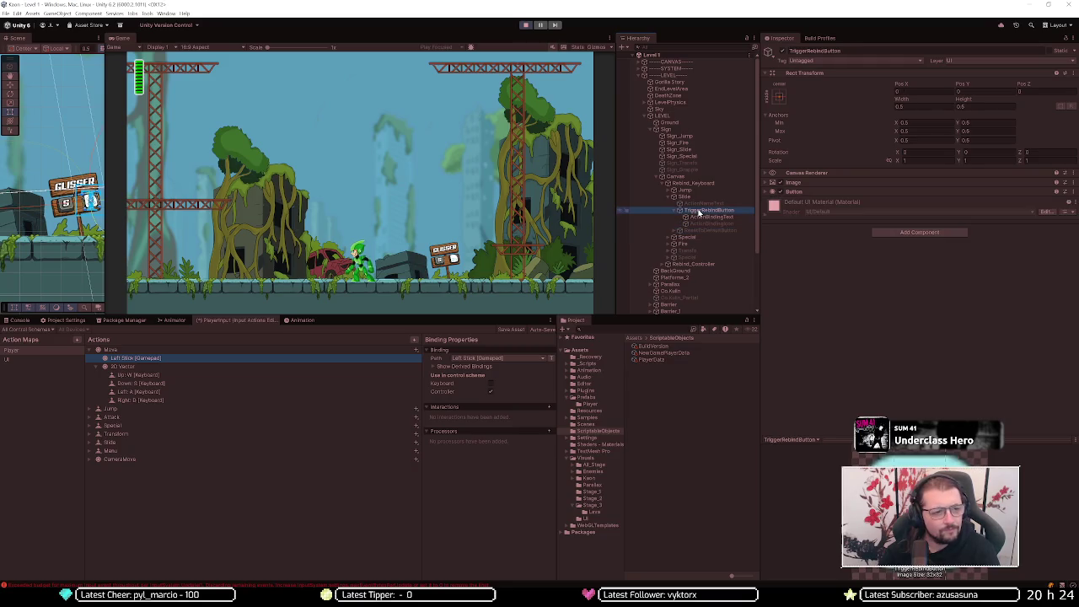
click(702, 217)
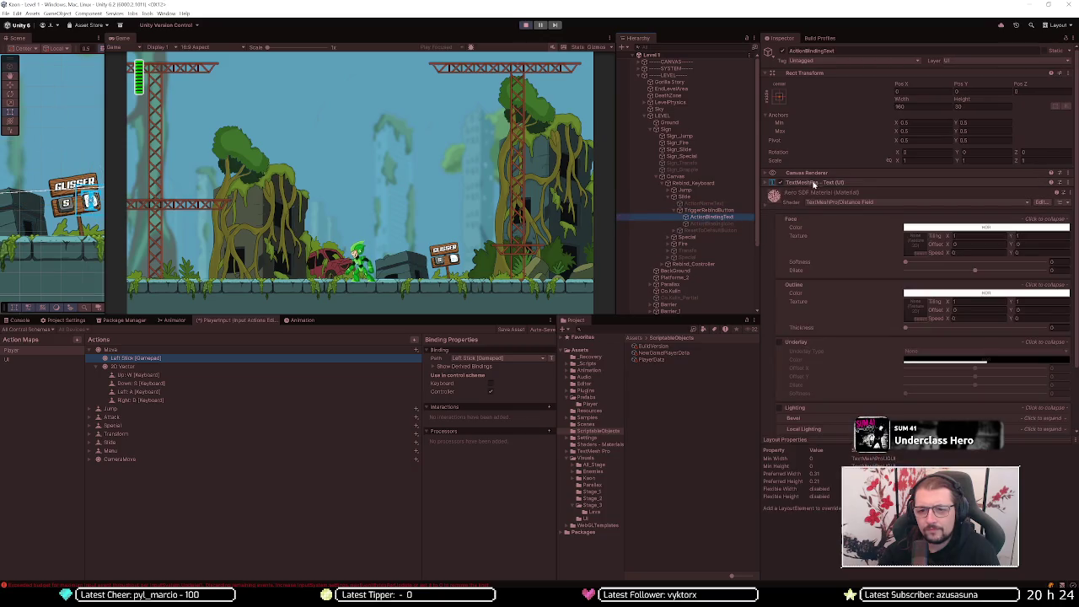
click(812, 183)
click(814, 186)
click(715, 223)
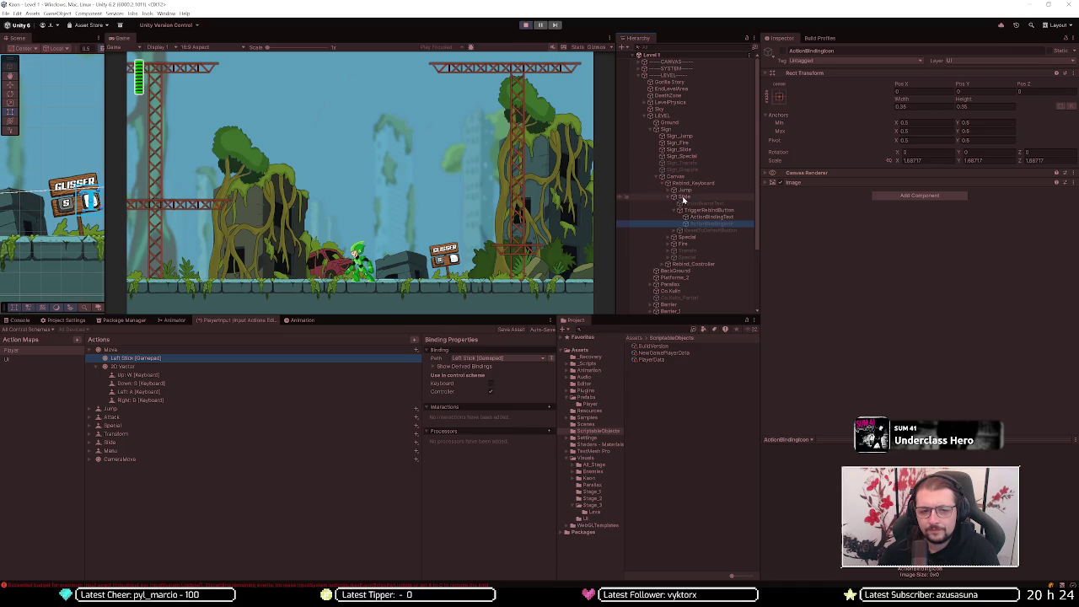
click(685, 197)
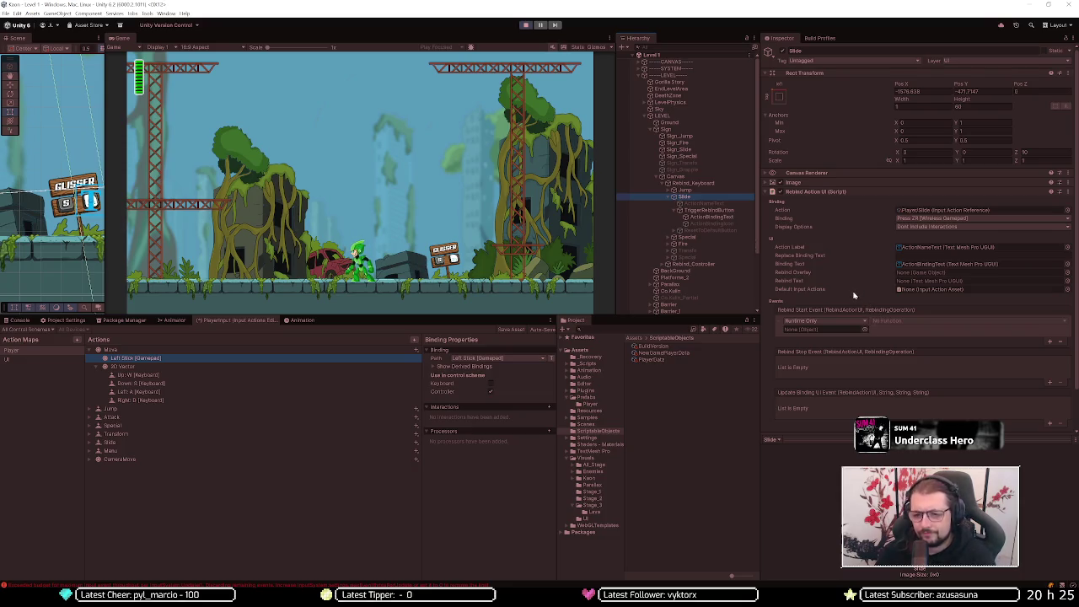
- Inspect the keyboard Slide entry's children, move its ActionBindingIcon, then disable that icon
scroll(854, 299, down, 2)
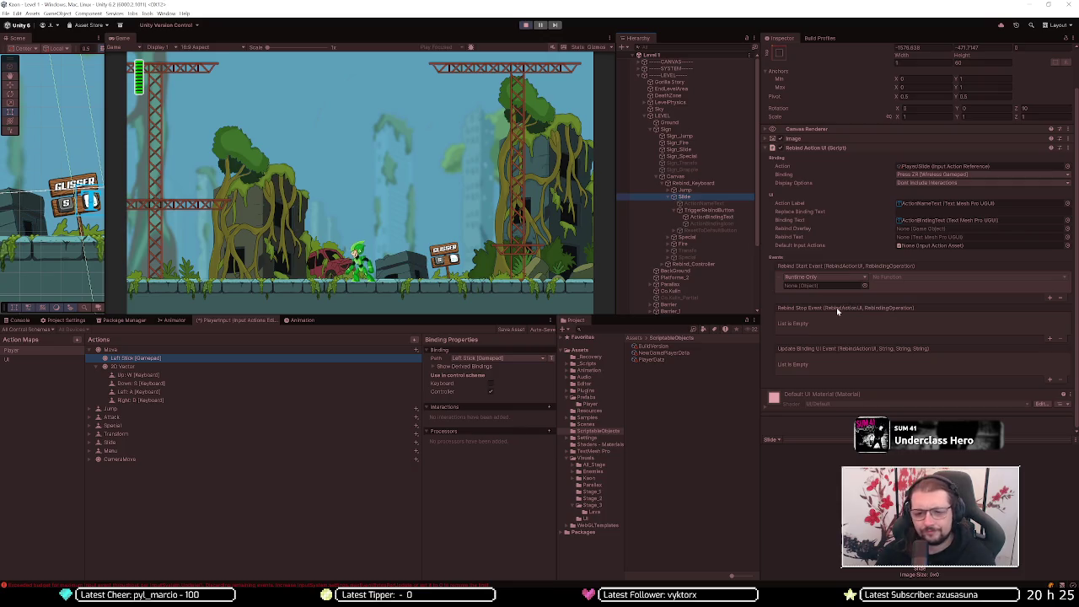
click(709, 204)
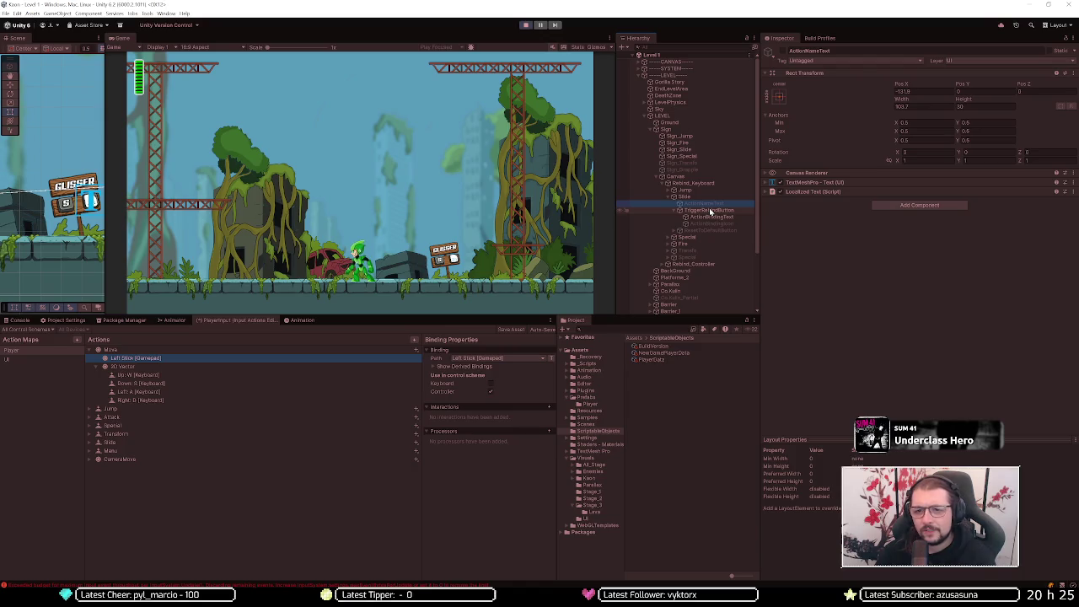
click(710, 210)
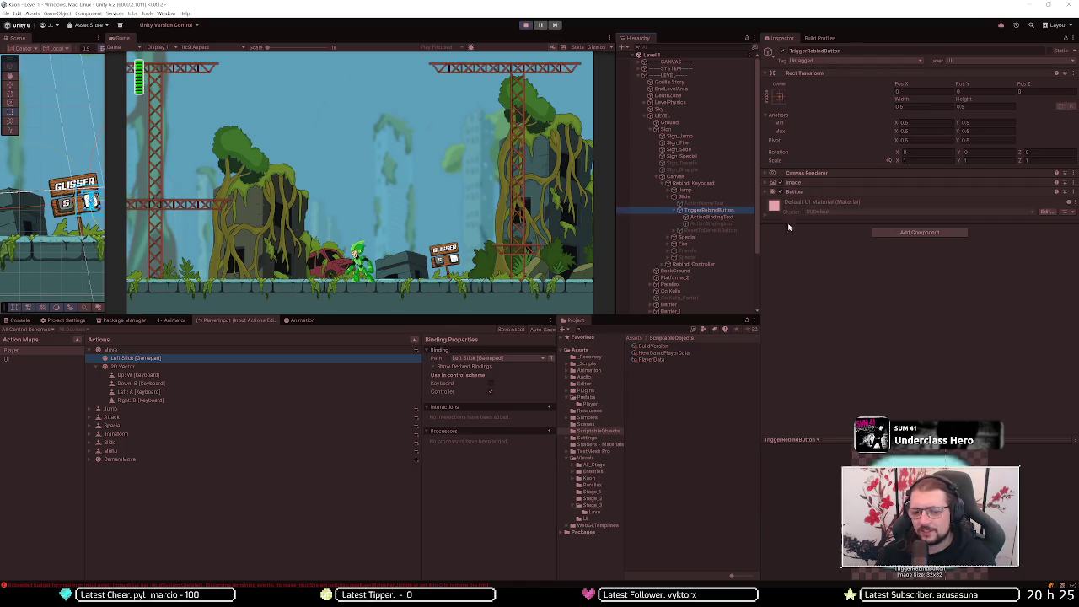
click(731, 217)
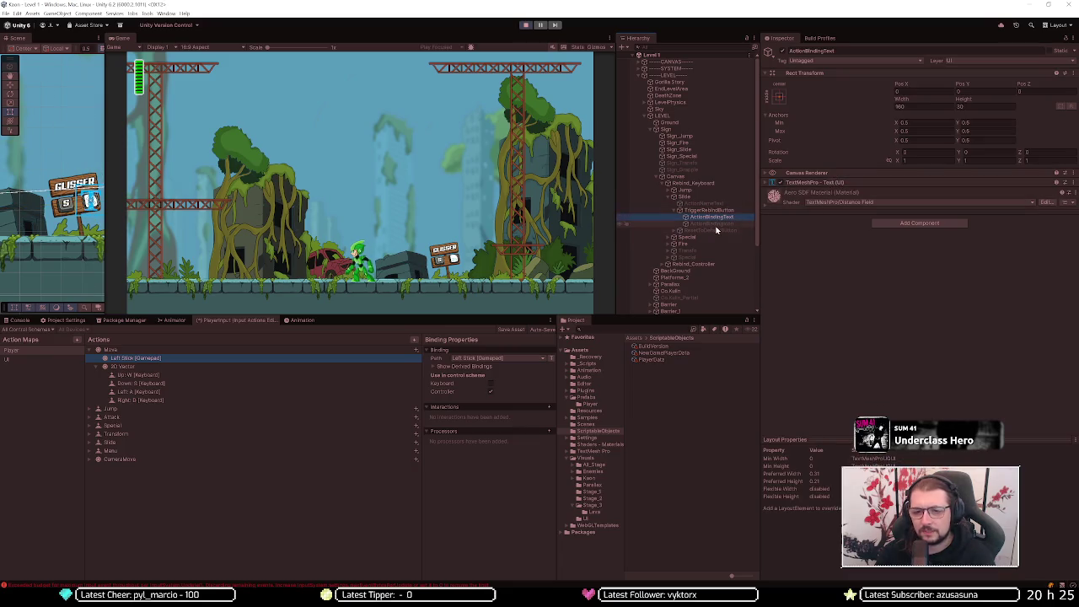
click(718, 224)
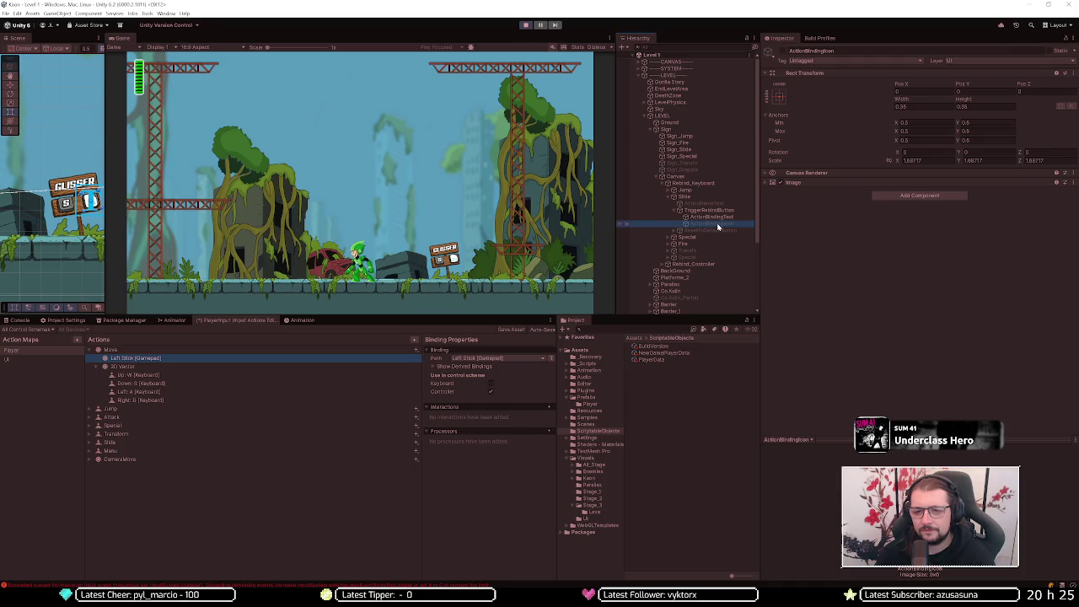
click(782, 51)
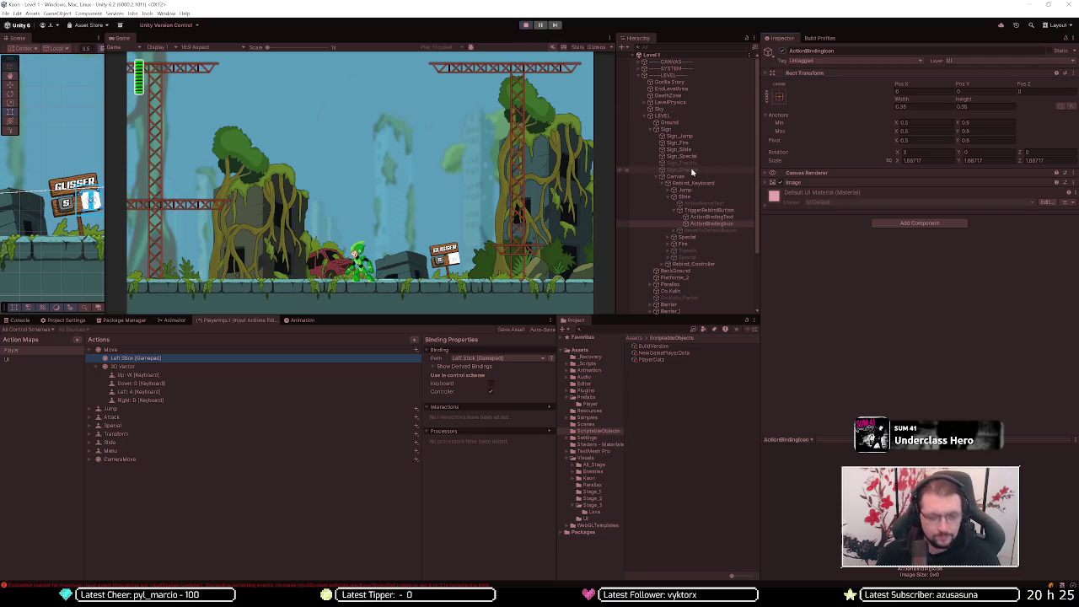
drag(93, 201, 74, 225)
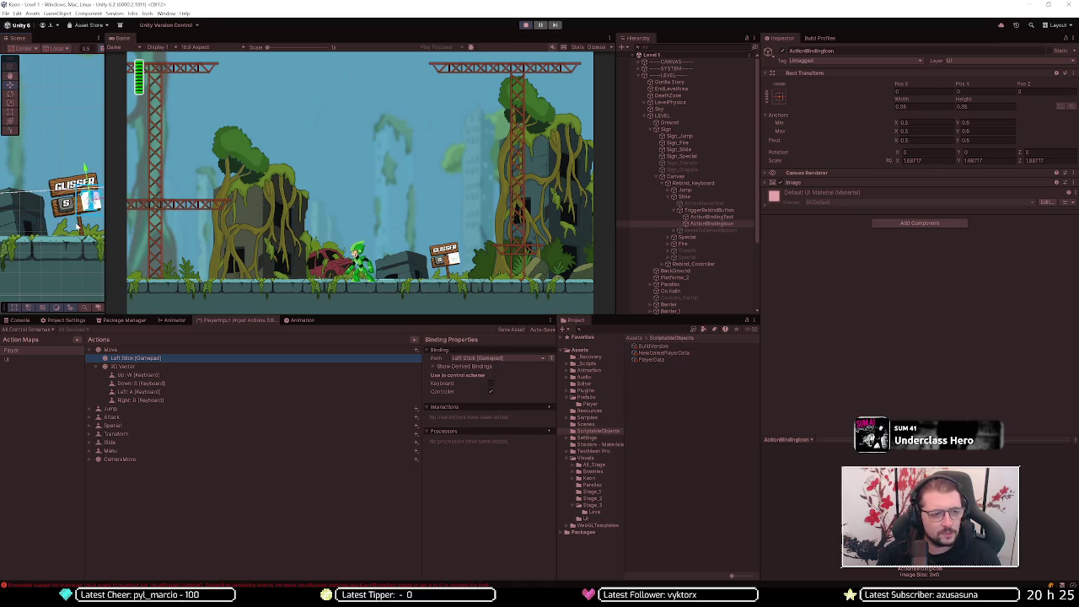
key(alt+shift+a)
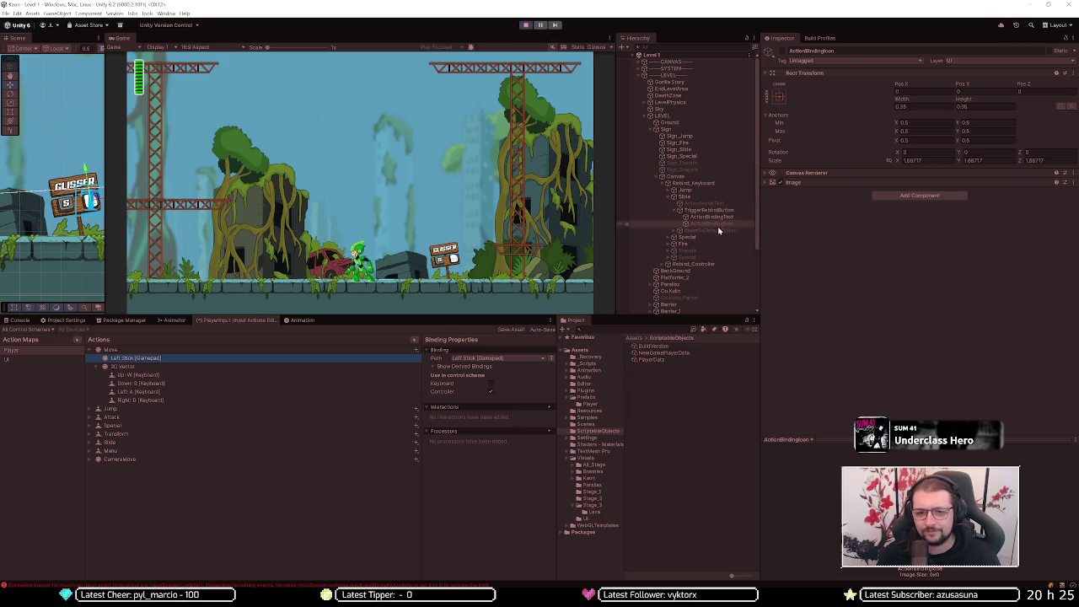
- Expand Rebind_Controller > Slide > TriggerRebindButton and select its ActionBindingIcon
click(683, 265)
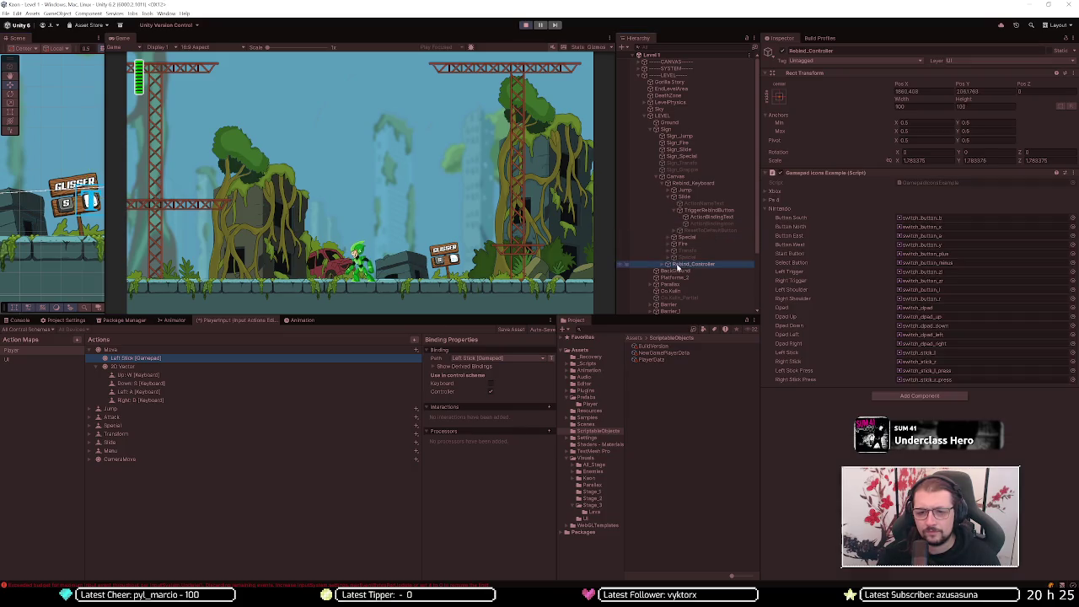
click(664, 265)
scroll(688, 257, down, 2)
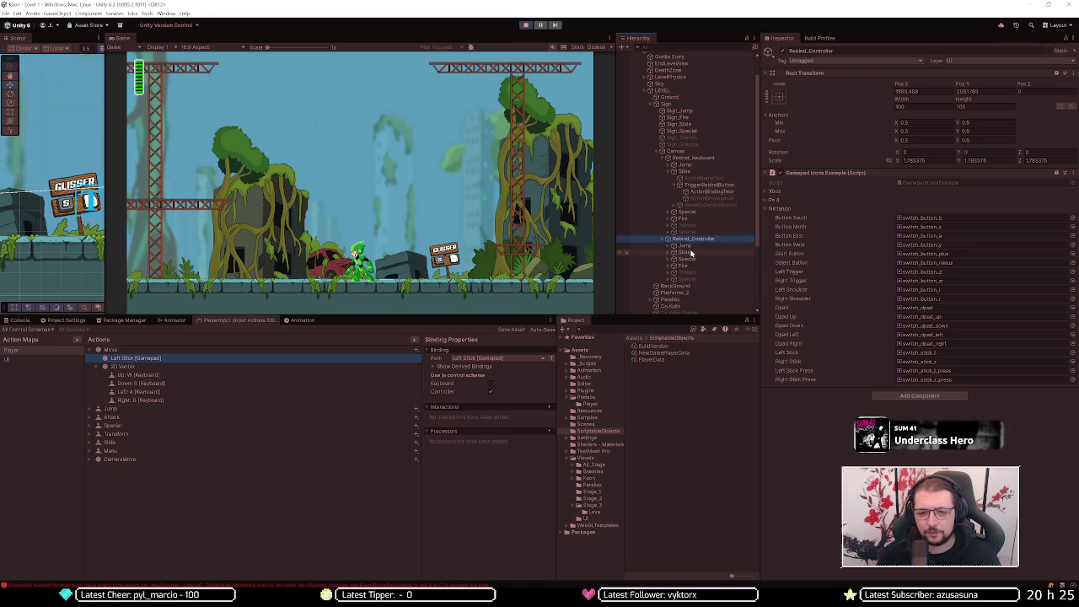
click(672, 252)
click(707, 265)
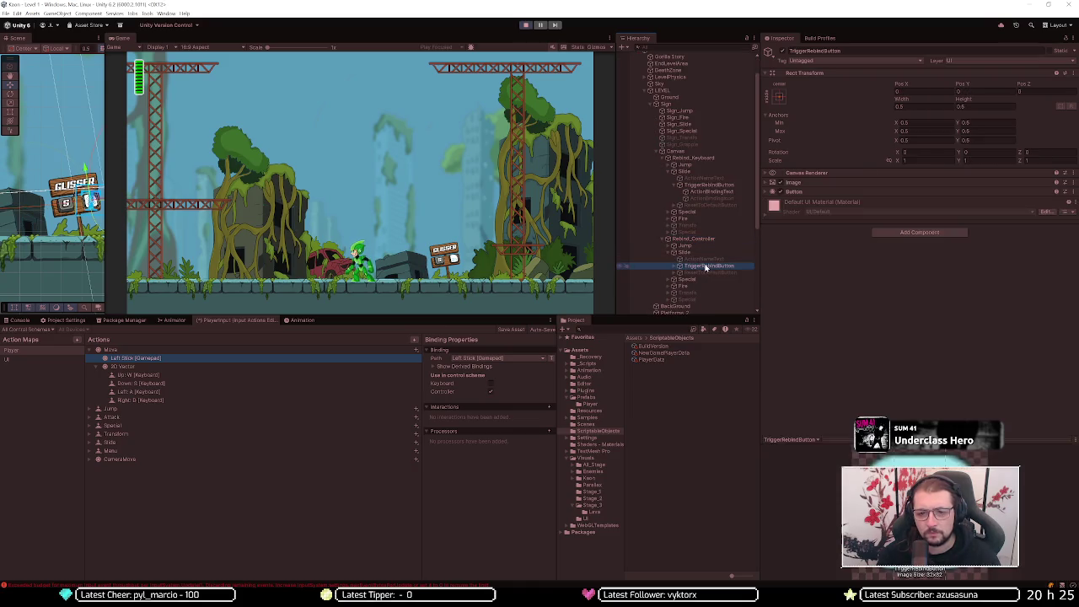
click(696, 252)
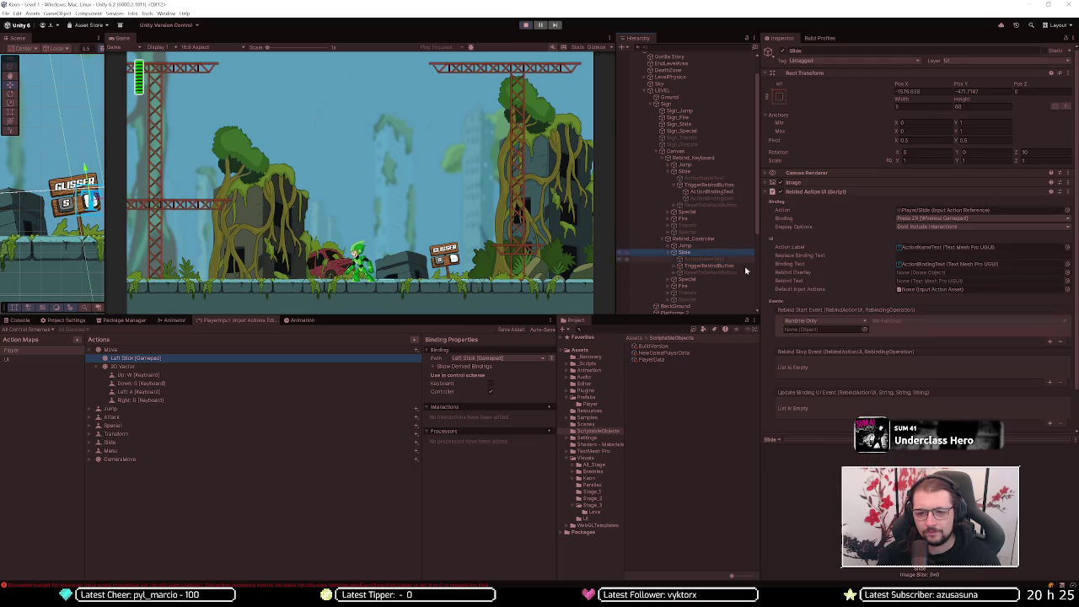
click(802, 182)
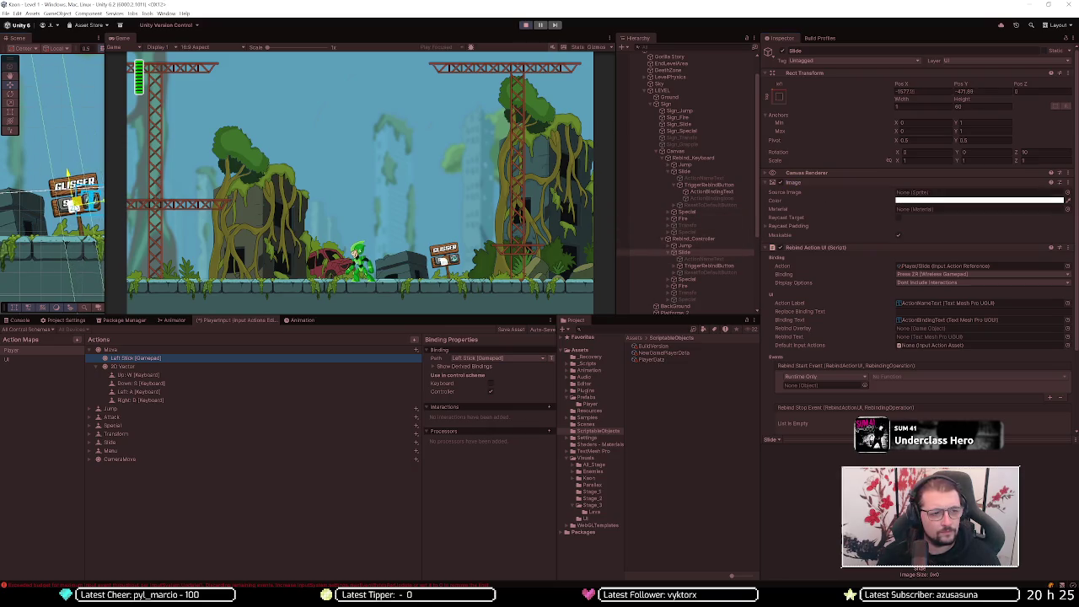
drag(75, 202, 84, 215)
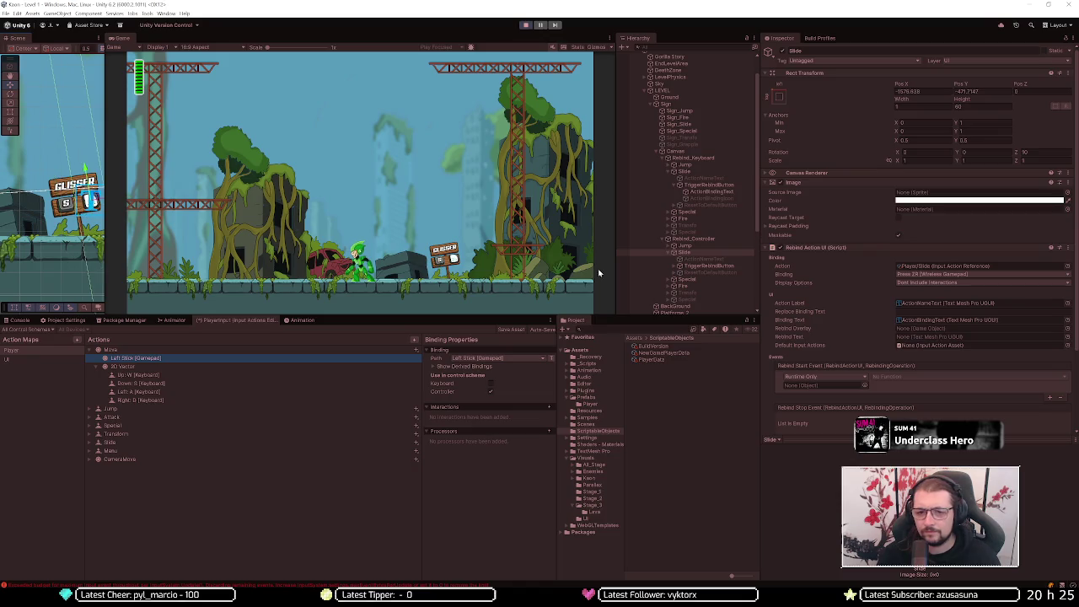
click(679, 267)
click(706, 280)
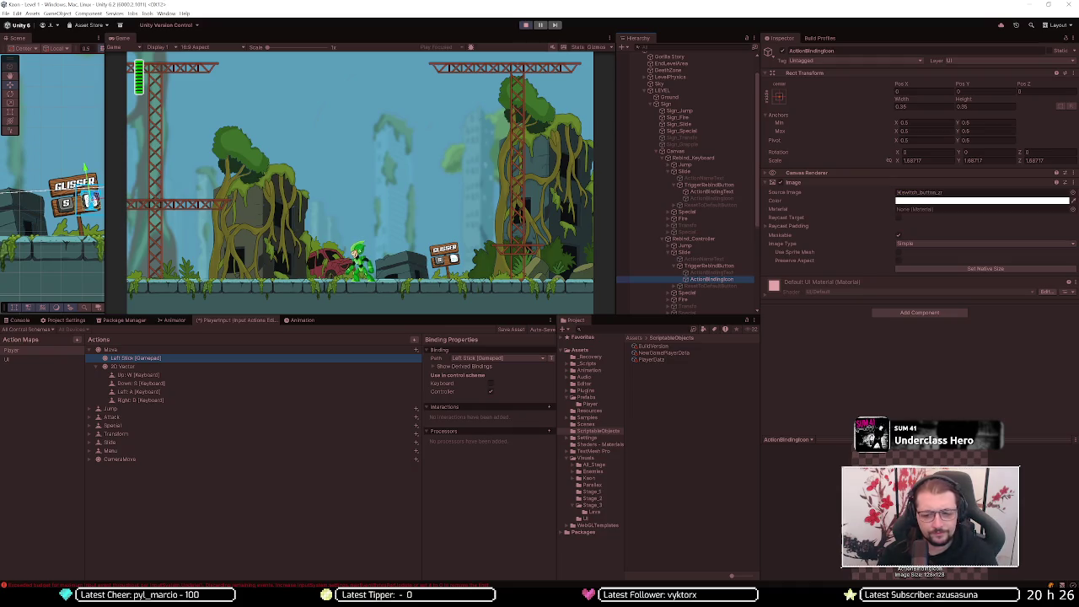
- Select Rebind_Controller and collapse the Nintendo foldout of its Gamepad Icons Example script
click(715, 265)
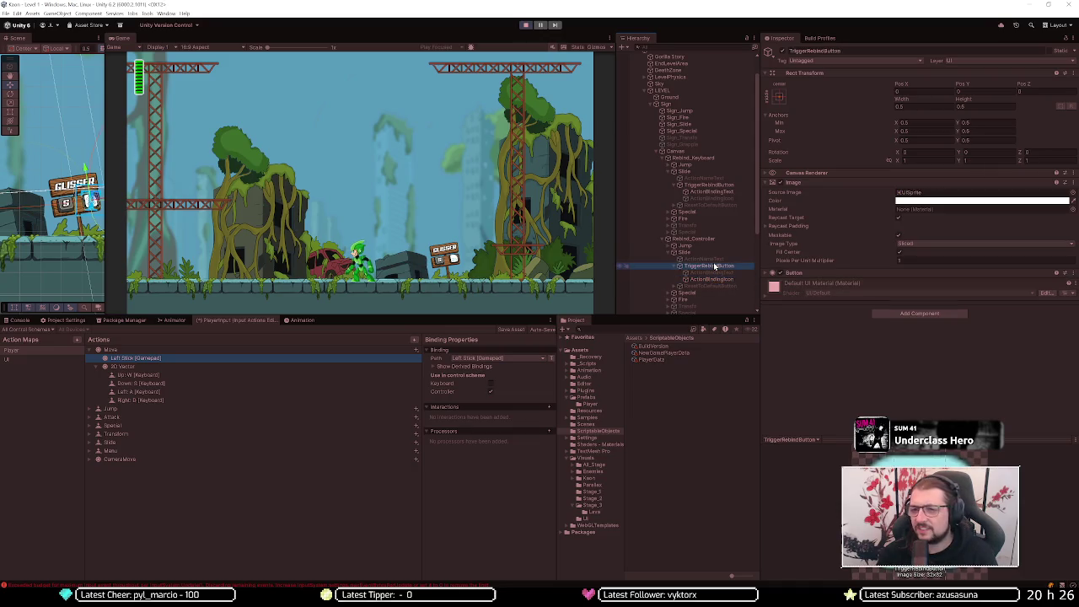
click(711, 239)
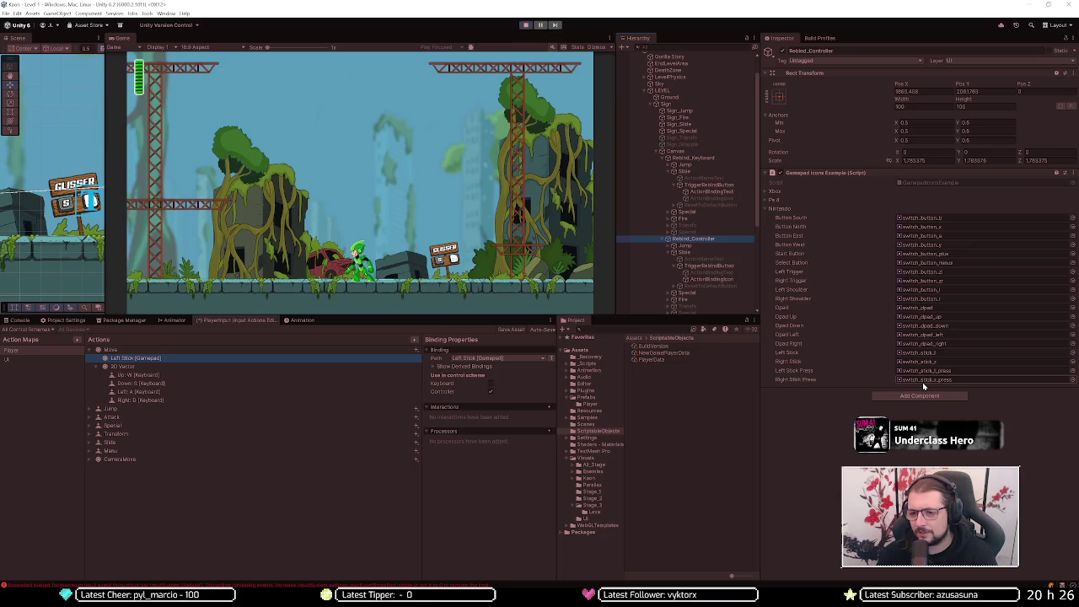
click(784, 210)
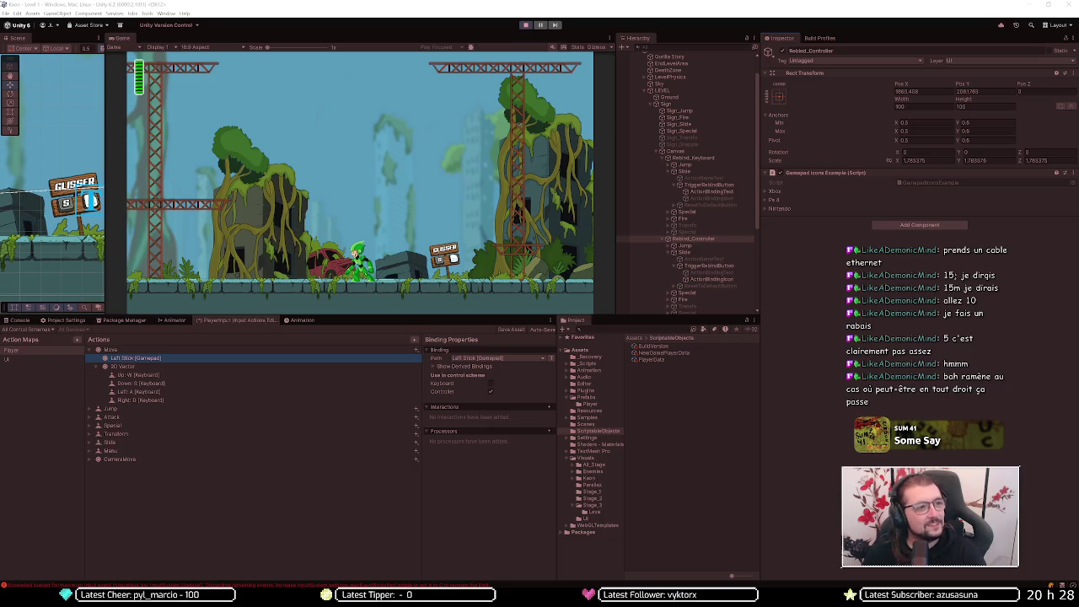
- Page through the left stick dpad results to page 3, then switch to Discord's message.txt
mouse_move(90, 571)
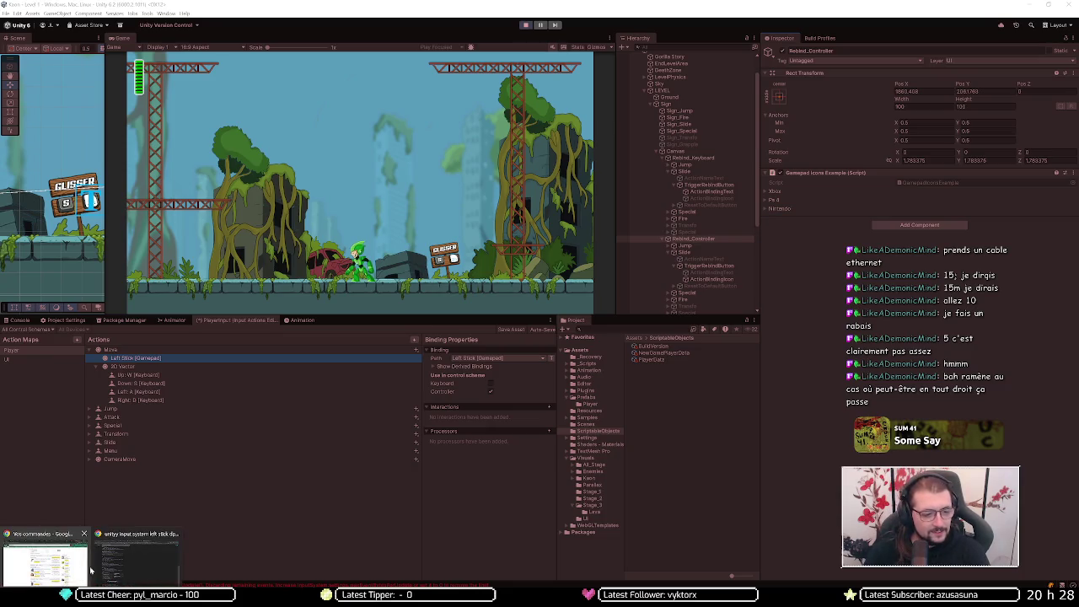
click(121, 560)
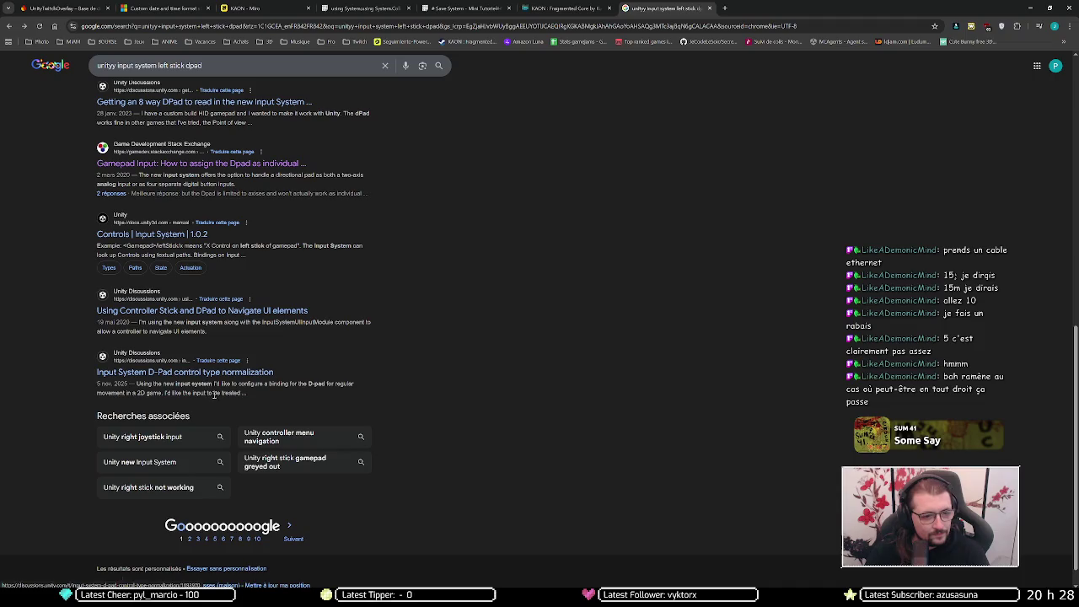
scroll(298, 480, down, 1)
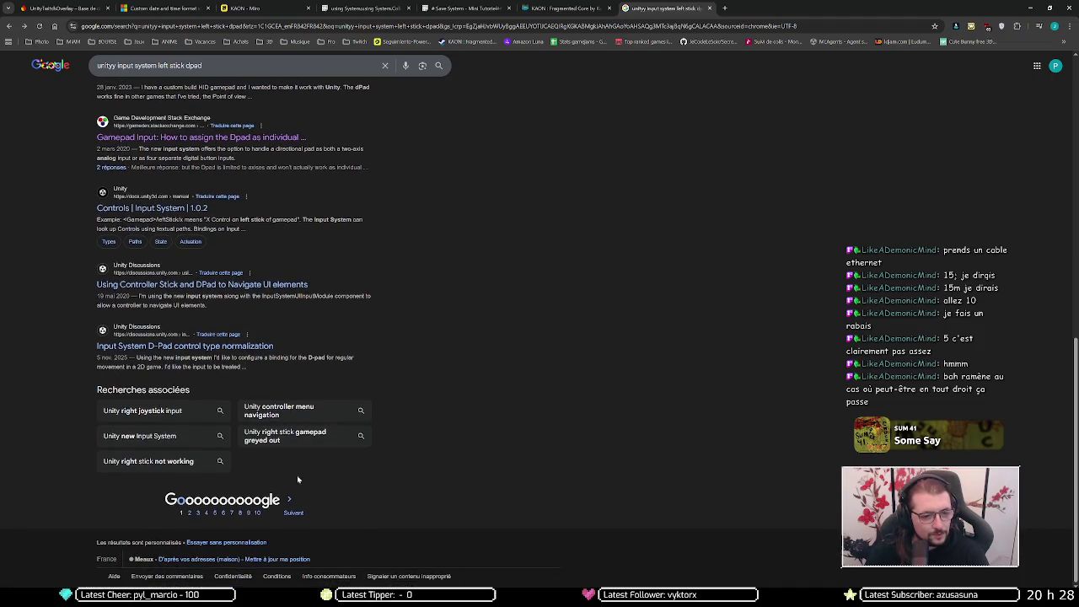
click(301, 497)
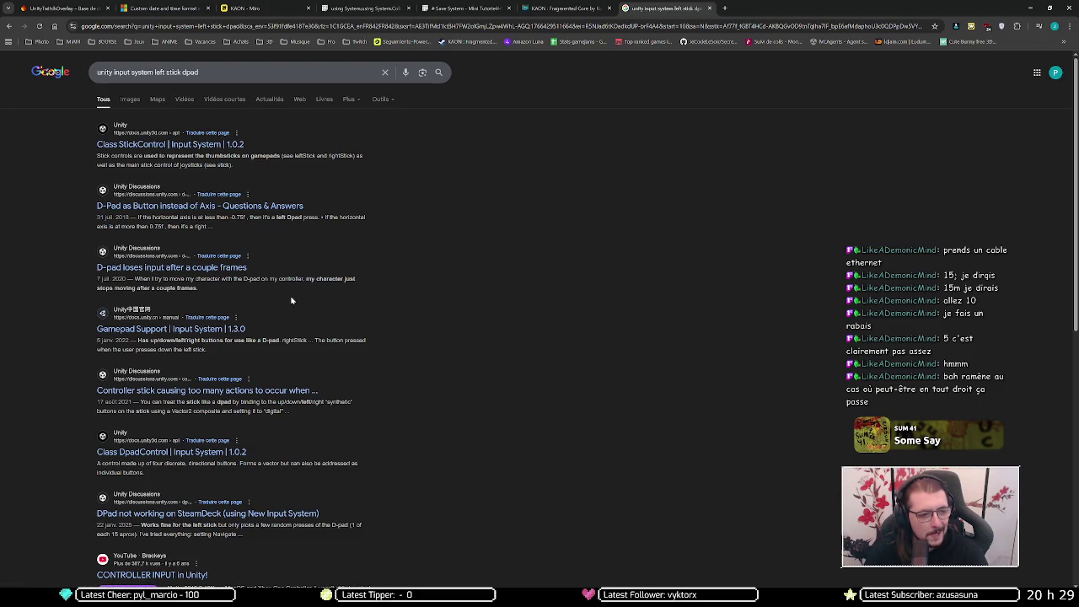
scroll(337, 282, down, 1)
scroll(356, 285, down, 2)
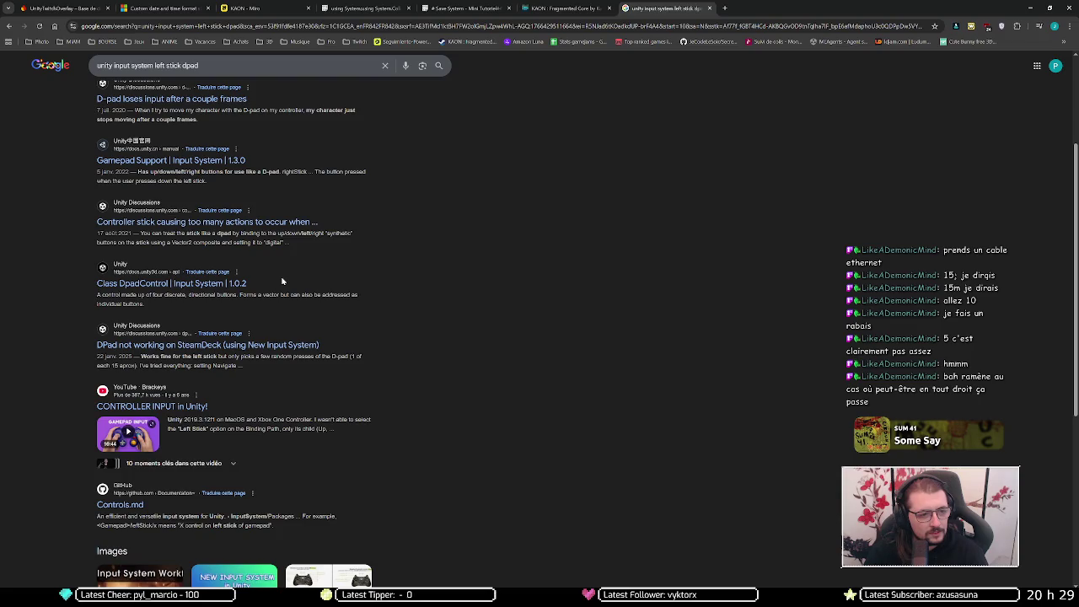
scroll(295, 274, down, 2)
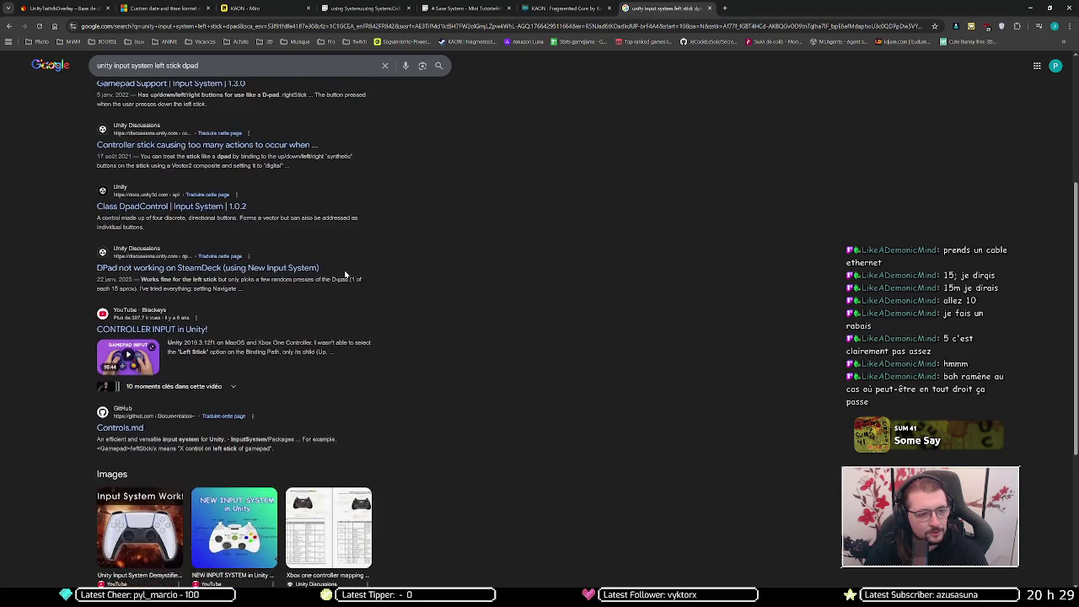
scroll(379, 269, down, 3)
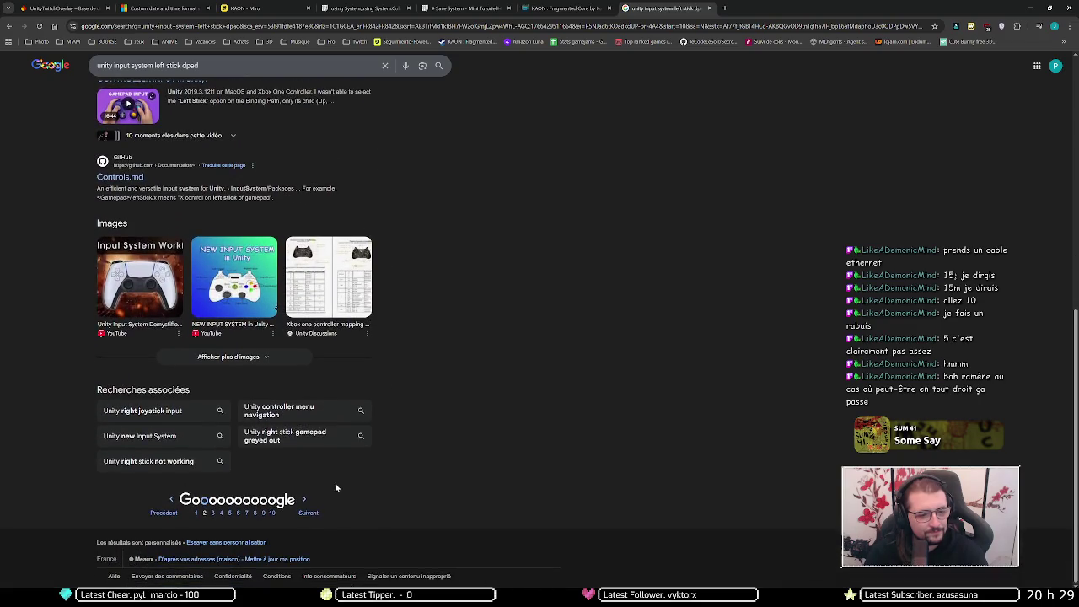
click(307, 512)
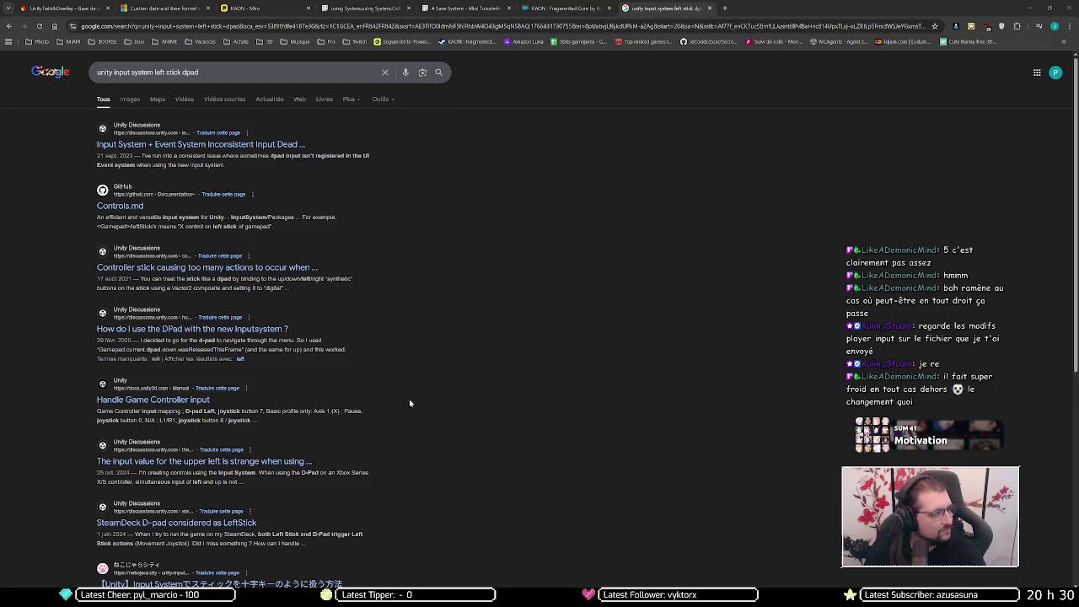
key(alt+Tab)
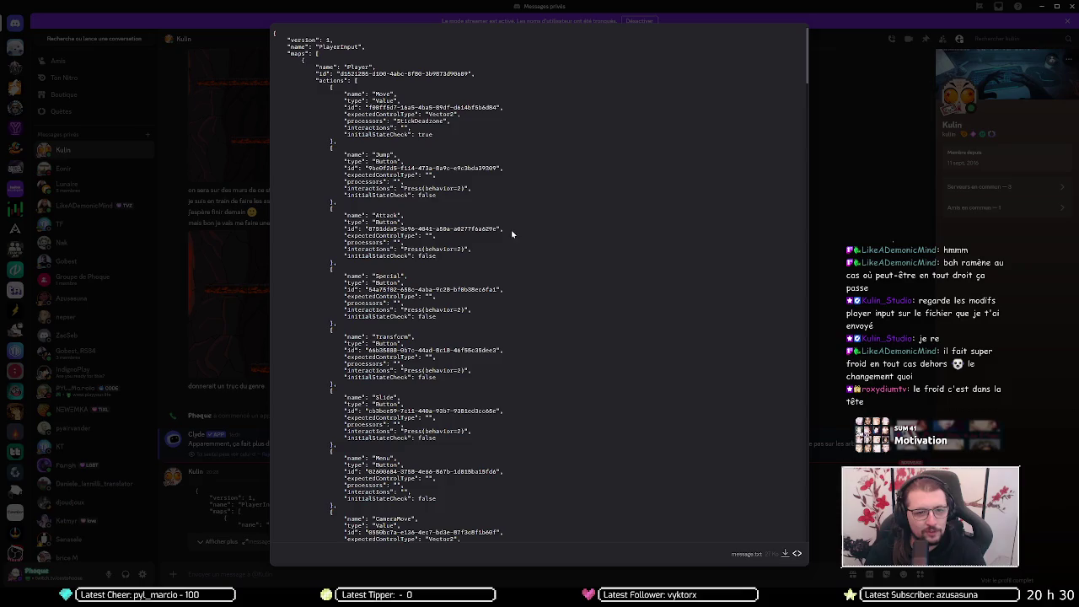